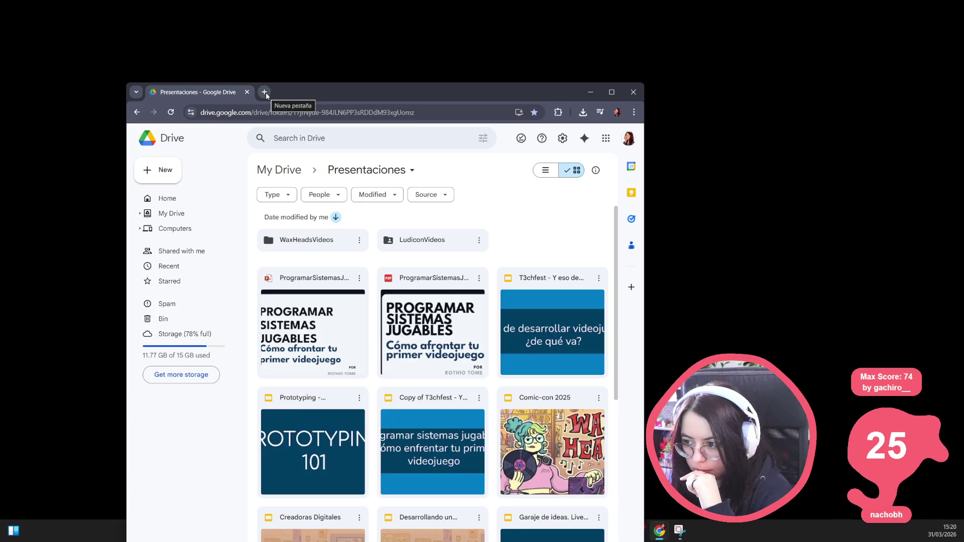
Search Google for 'penpot export to ppt' and open the 'Export/Import Penpot files' help article.
left_click(265, 92)
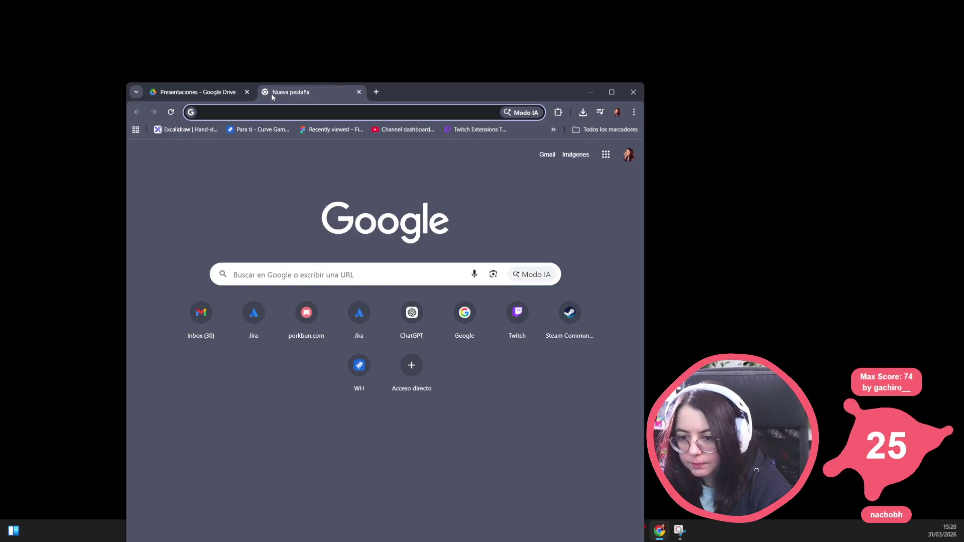
type("penpot")
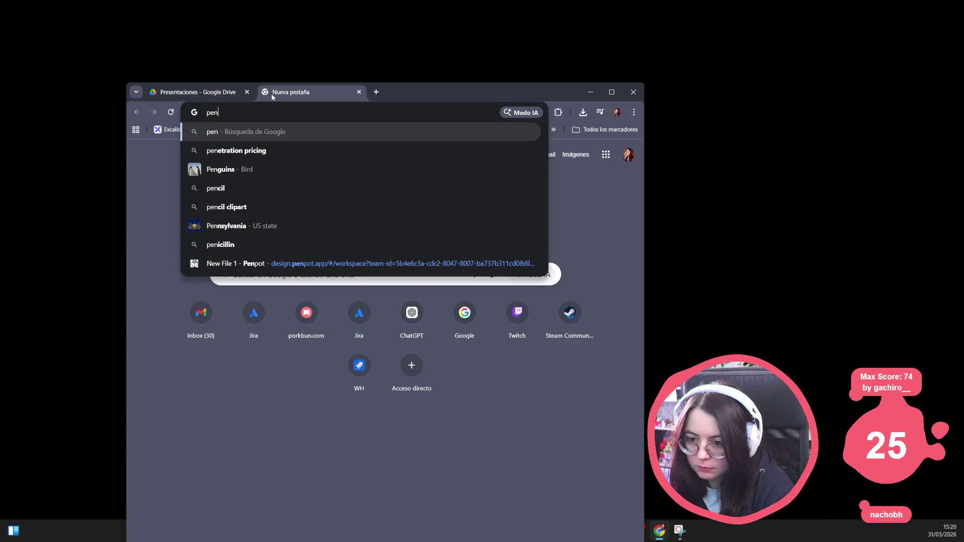
key("Return")
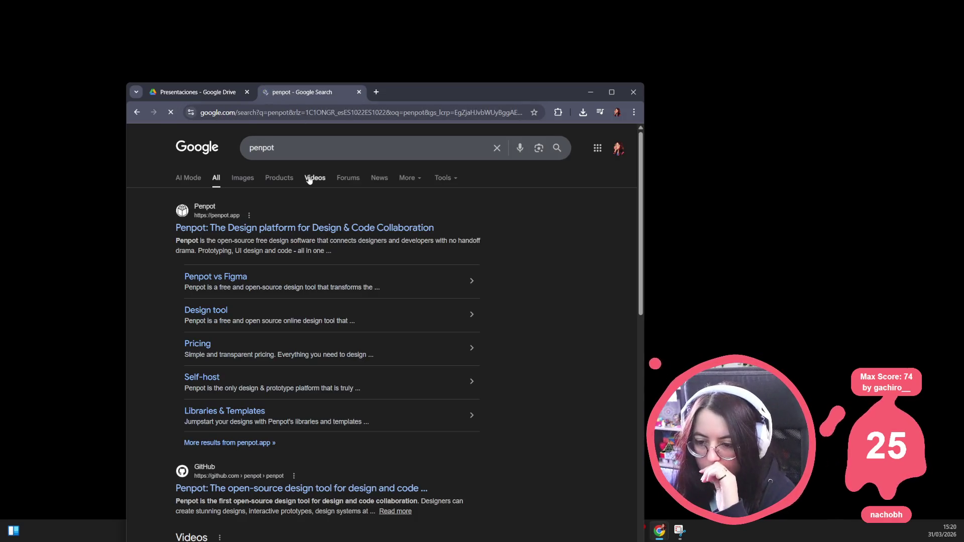
left_click(308, 150)
type("export ")
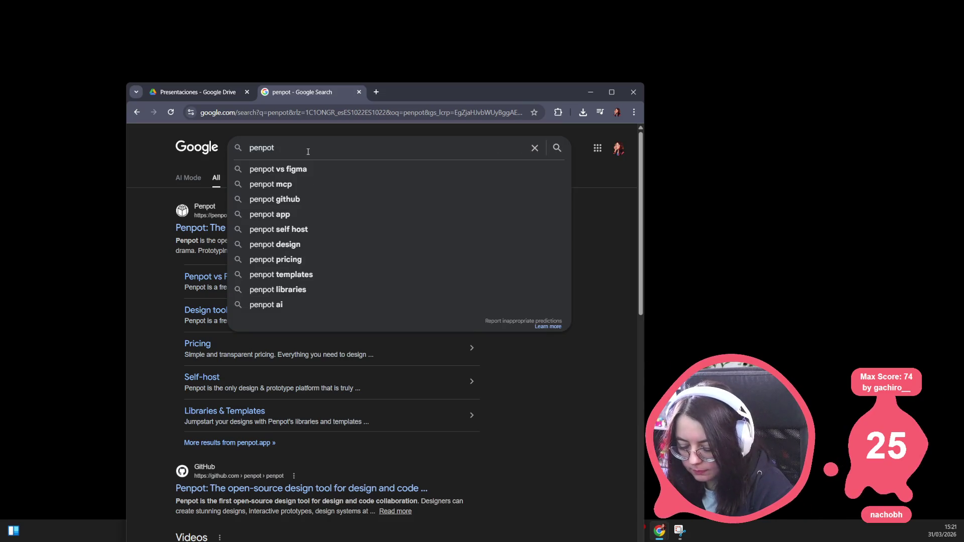
type("to ppt")
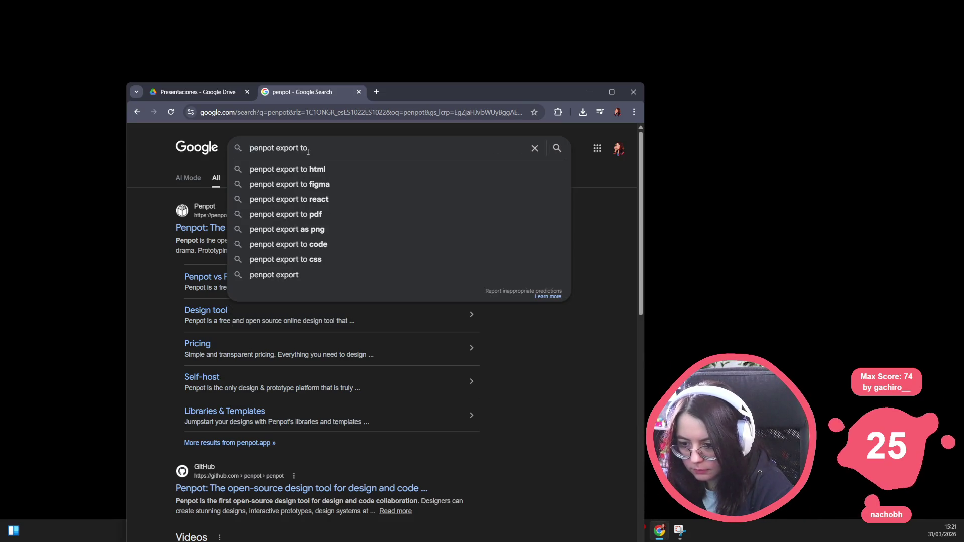
key("Return")
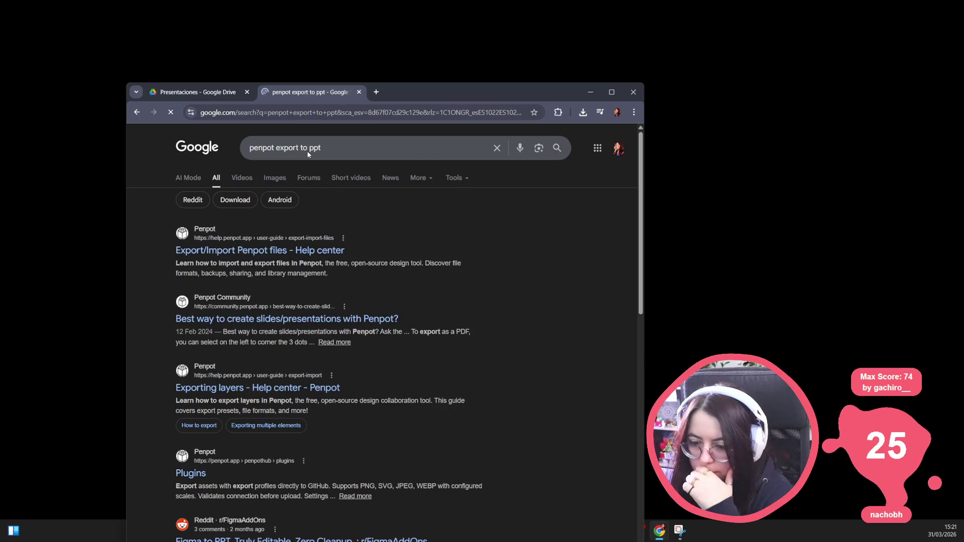
left_click(306, 252)
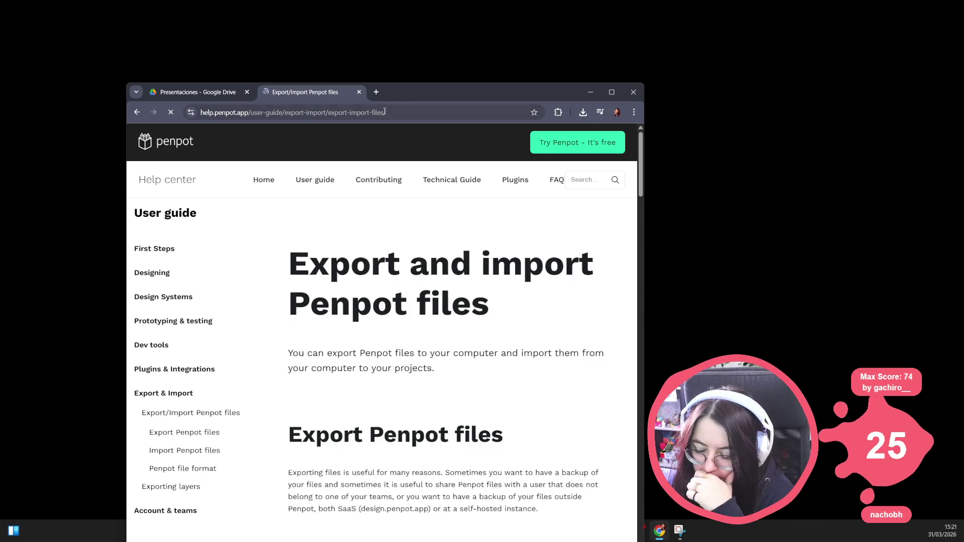
Maximize the browser and read down through the Export and import Penpot files article.
double_click(411, 90)
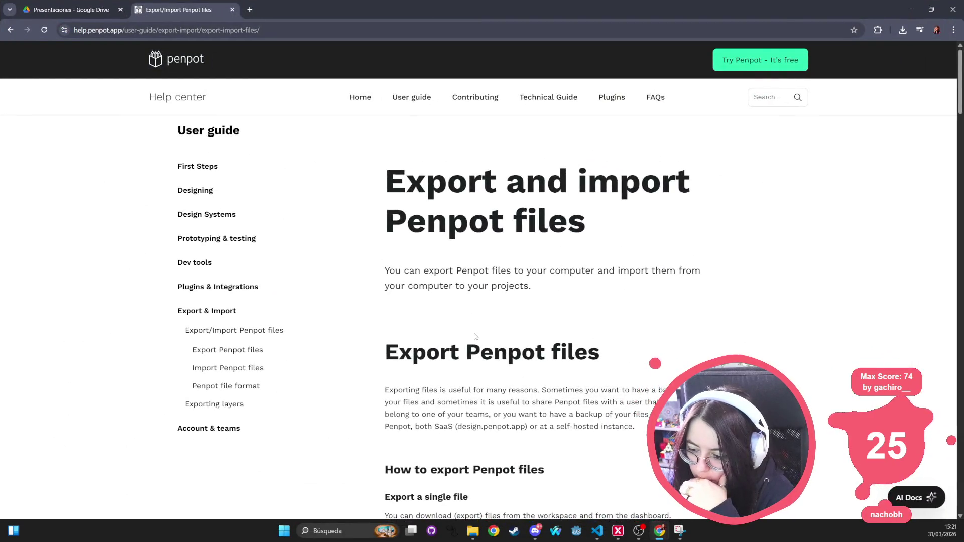
scroll(475, 338, "down", 1)
scroll(475, 337, "down", 5)
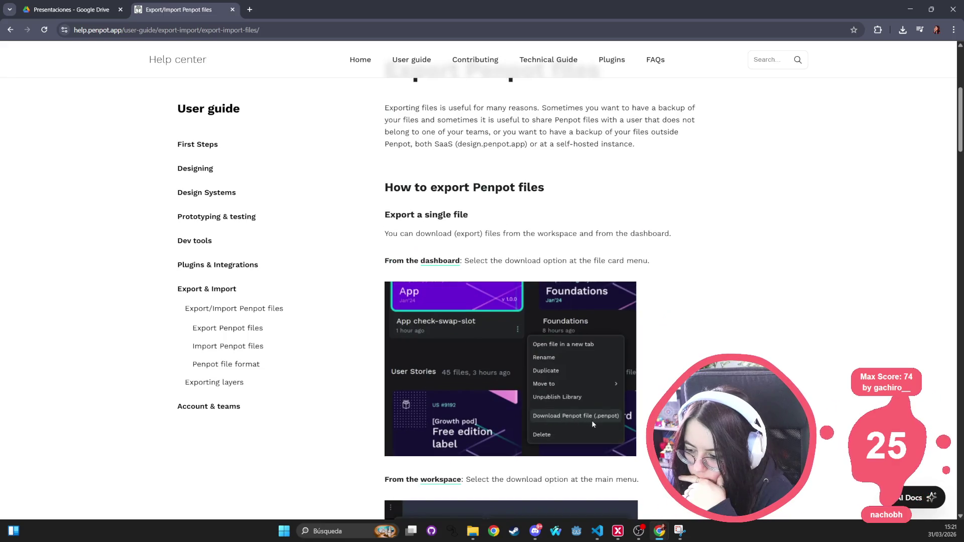
scroll(461, 336, "down", 5)
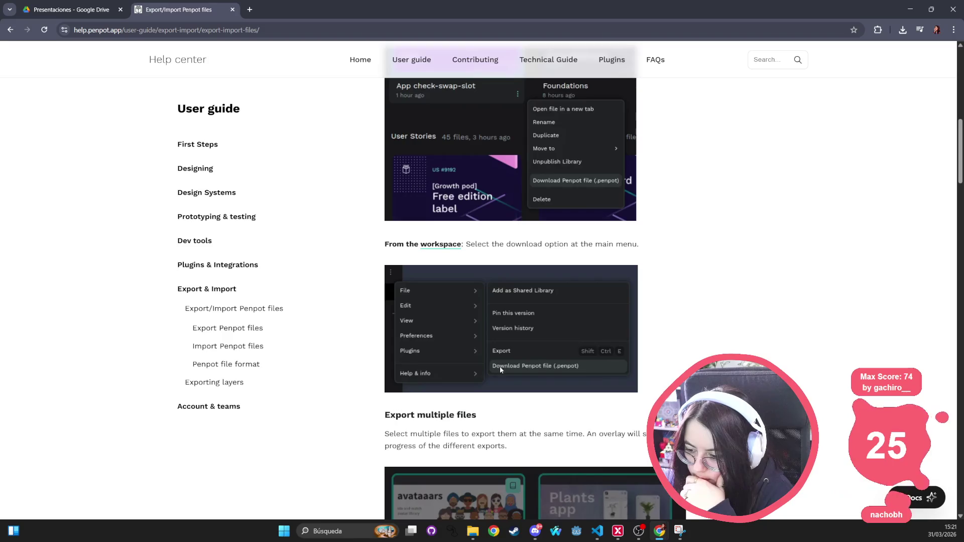
scroll(500, 366, "down", 4)
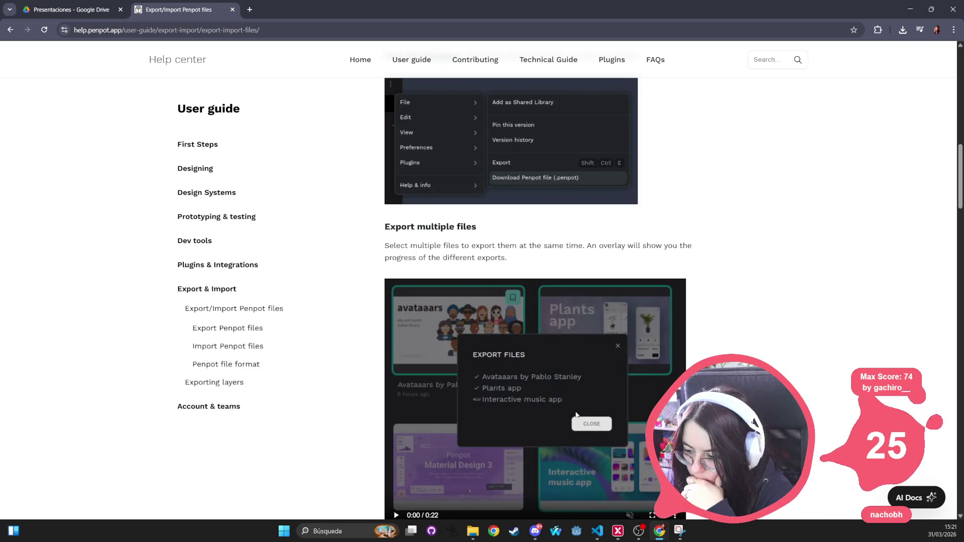
scroll(552, 426, "down", 5)
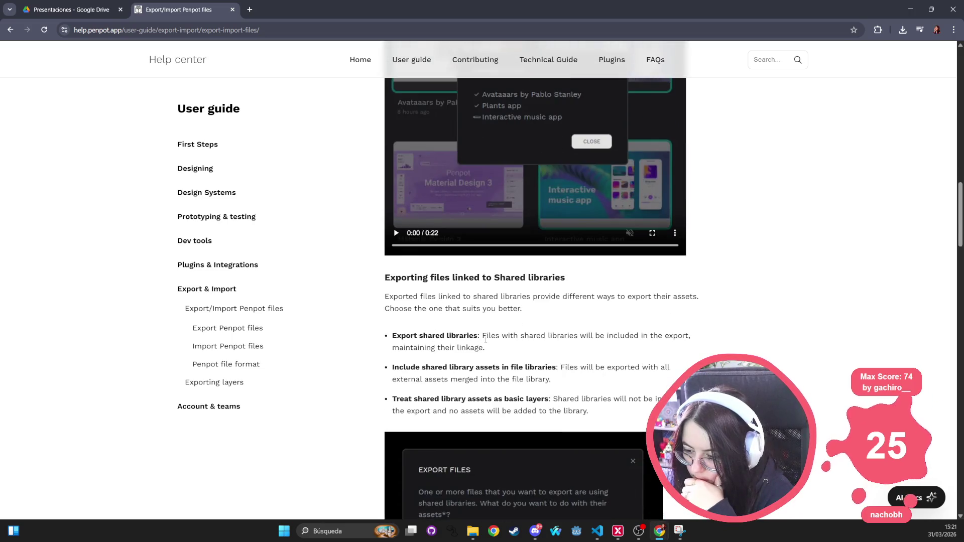
scroll(480, 406, "down", 3)
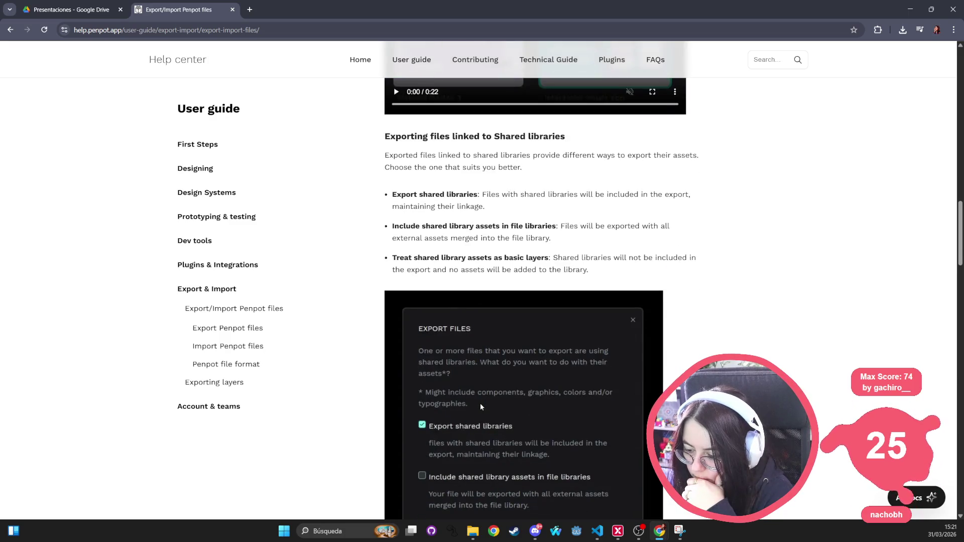
scroll(480, 406, "down", 8)
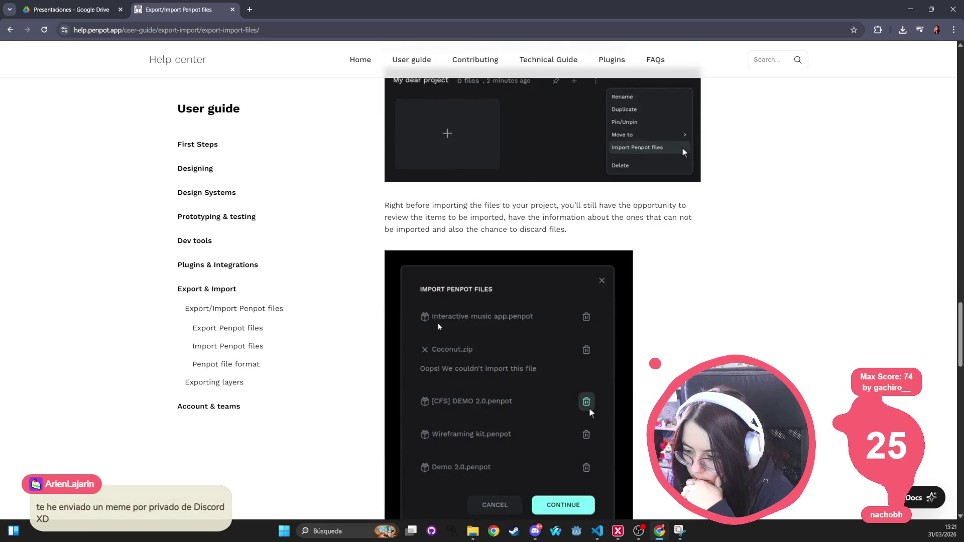
scroll(438, 325, "down", 8)
scroll(438, 326, "down", 10)
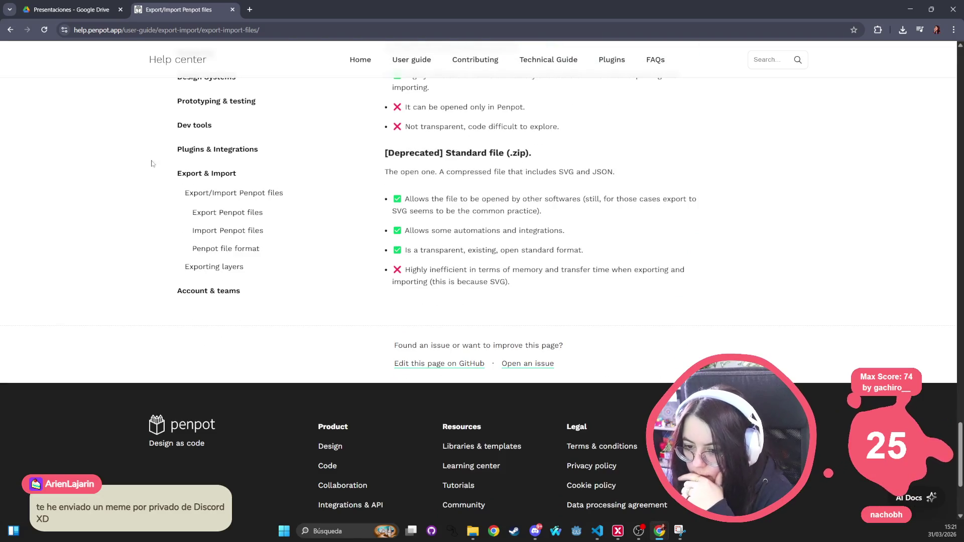
Find 'formats' on the help page, then go back to the Google results.
key("ctrl+f")
type("for")
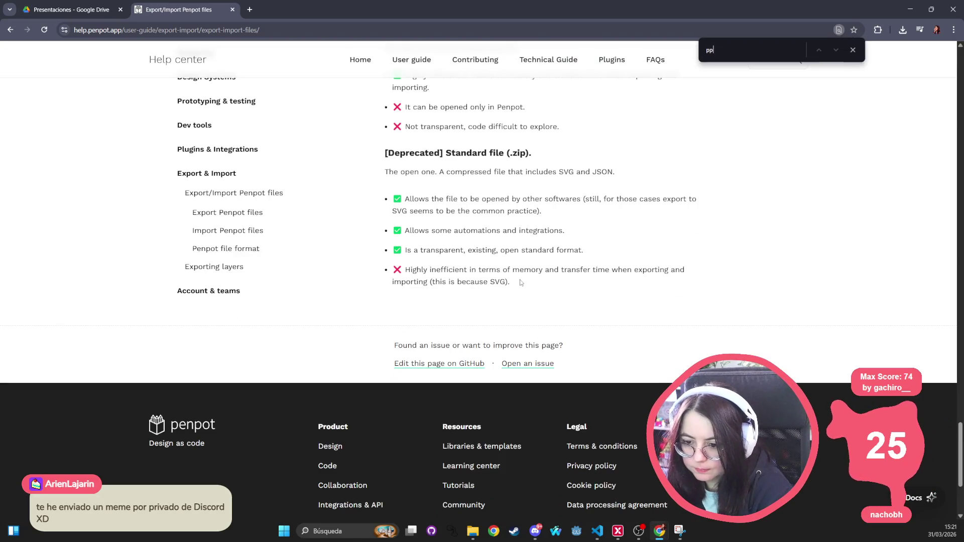
type("mats")
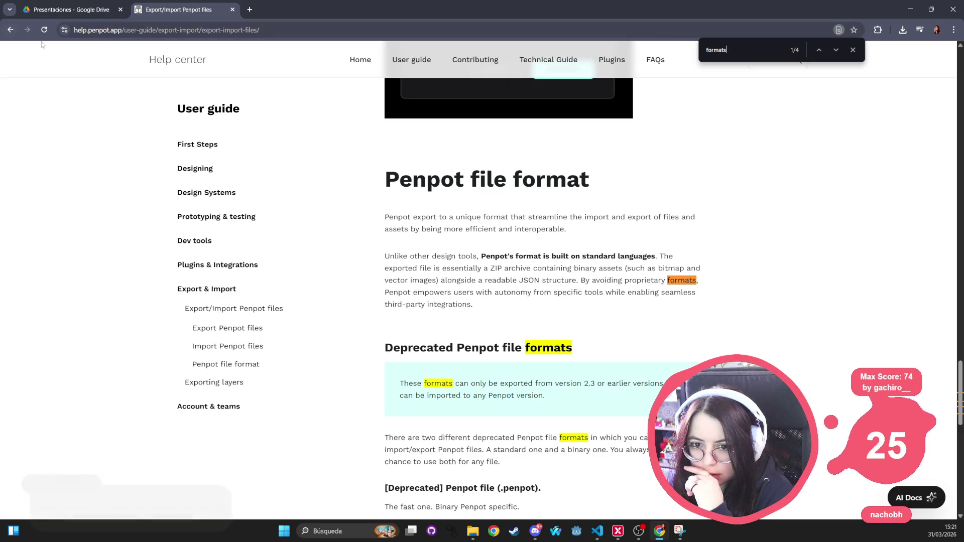
key("alt+Left")
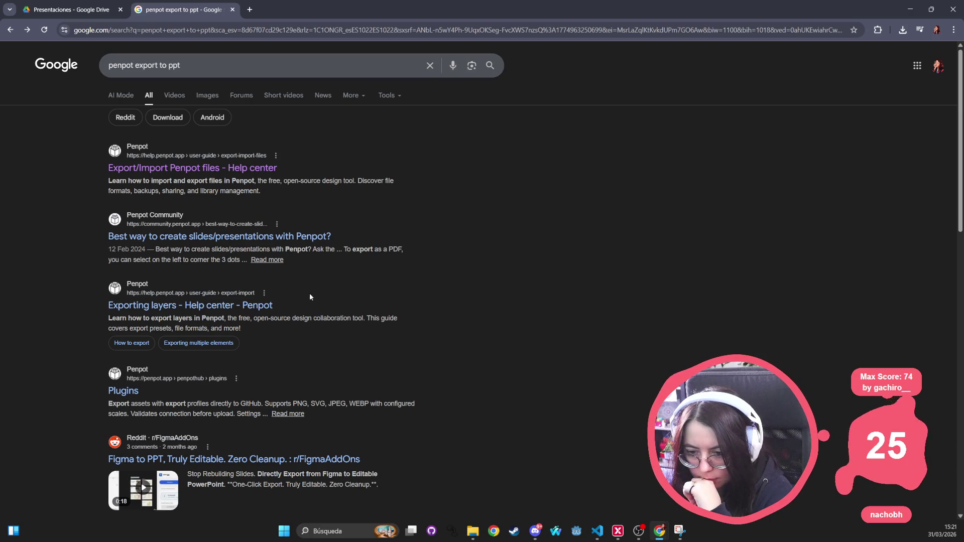
Open the 'Best way to create slides/presentations with Penpot?' thread and read its replies.
left_click(276, 237)
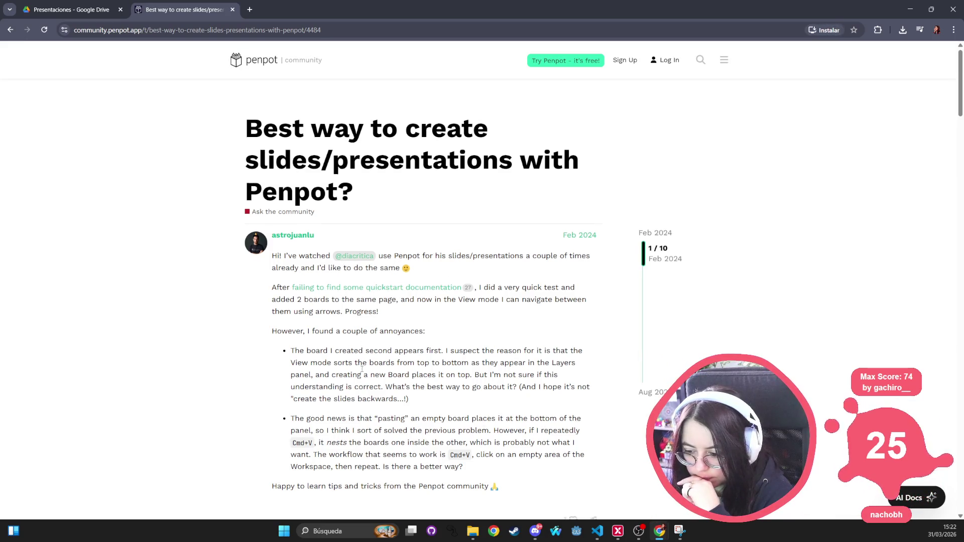
scroll(362, 370, "down", 7)
scroll(337, 361, "down", 5)
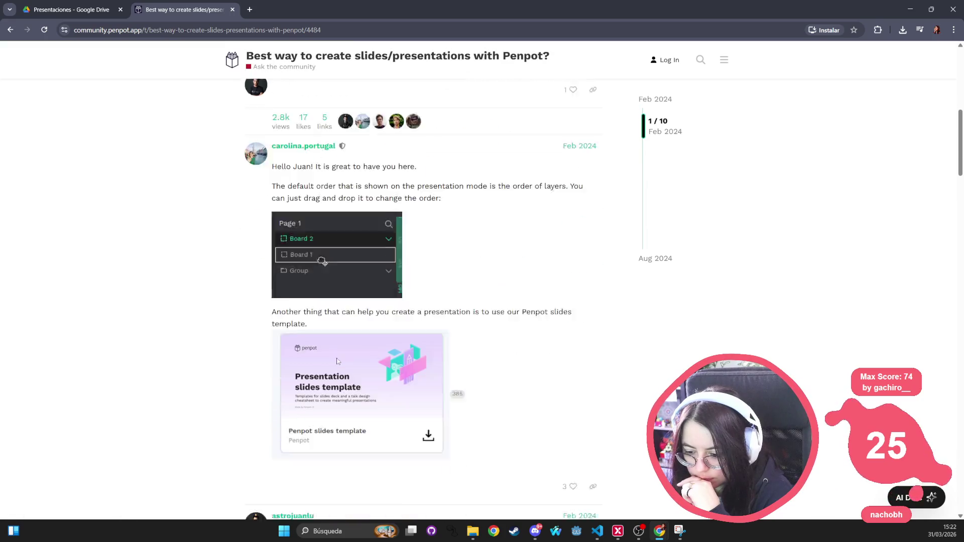
scroll(370, 408, "down", 2)
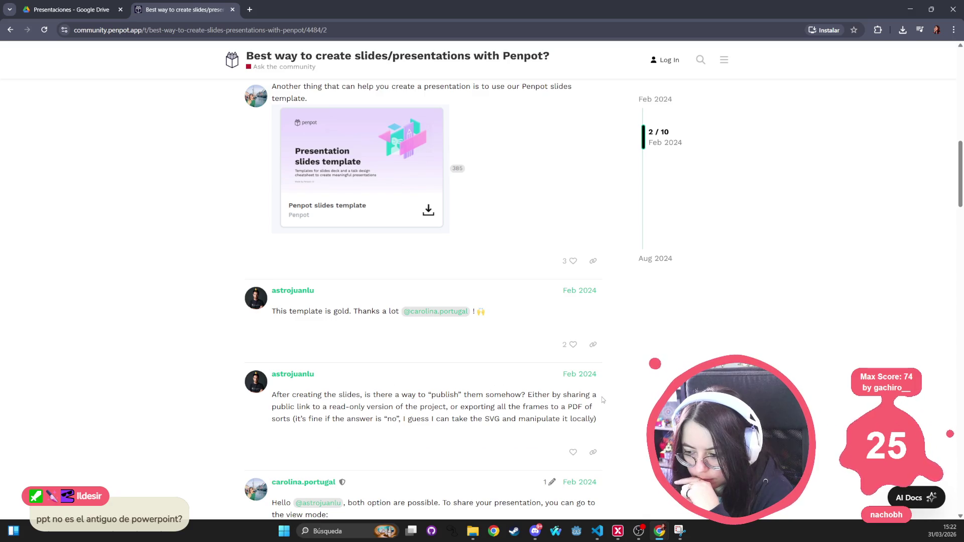
scroll(416, 430, "down", 2)
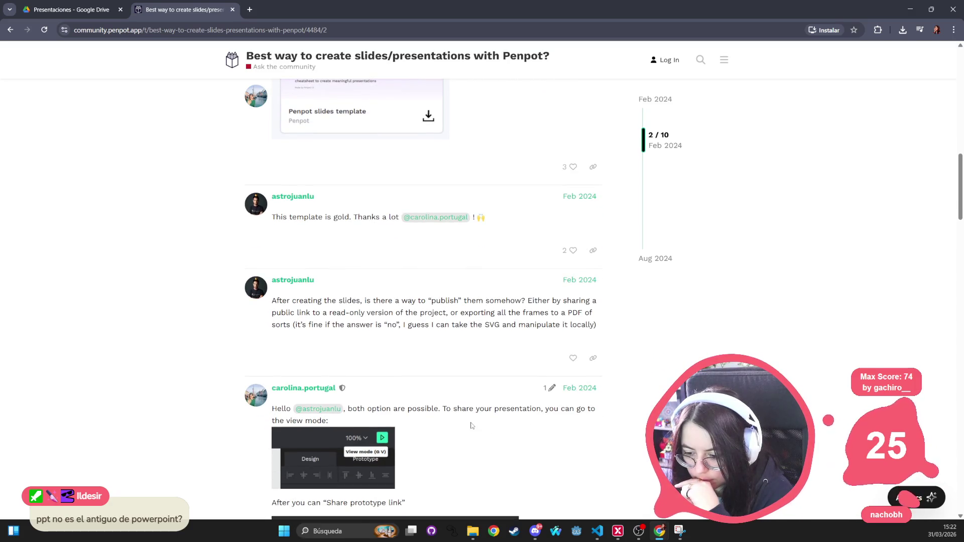
scroll(471, 426, "down", 5)
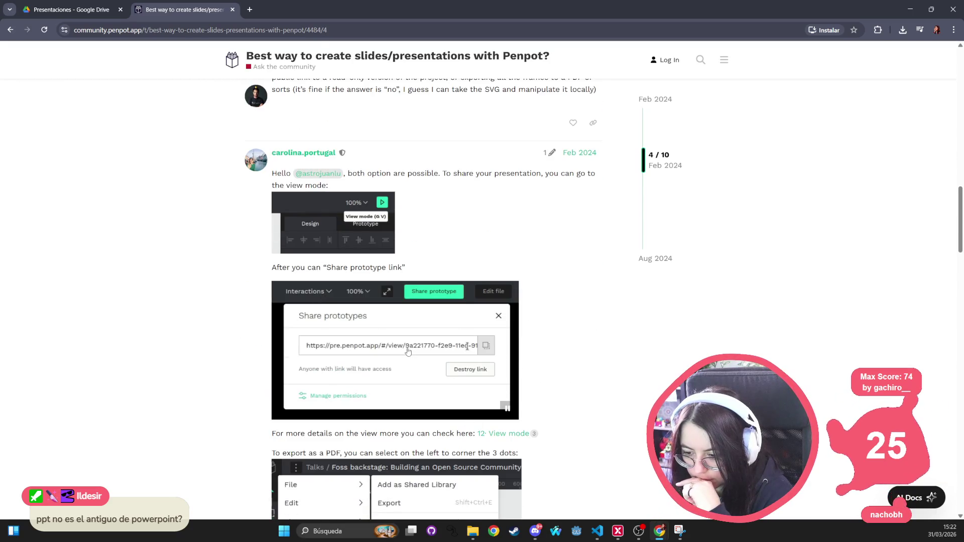
scroll(407, 355, "down", 4)
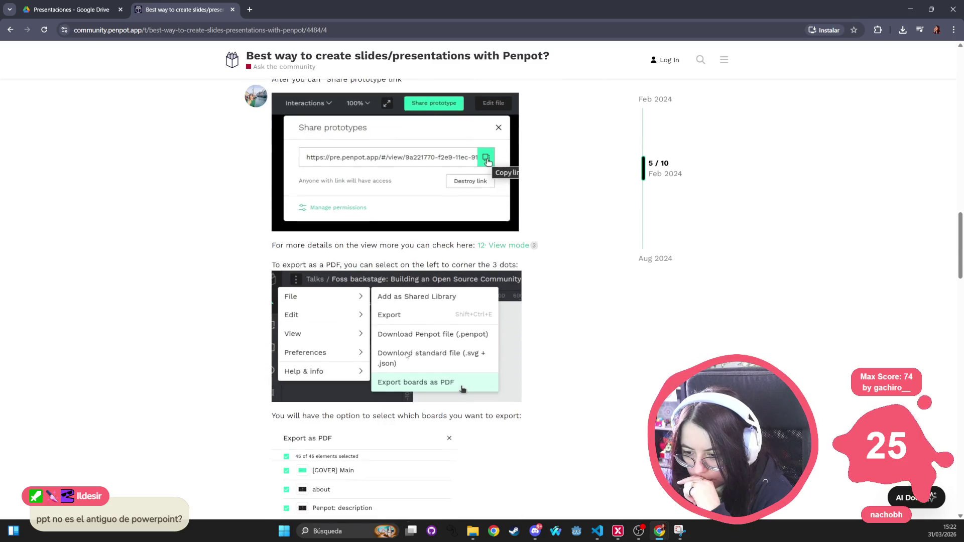
scroll(405, 360, "down", 1)
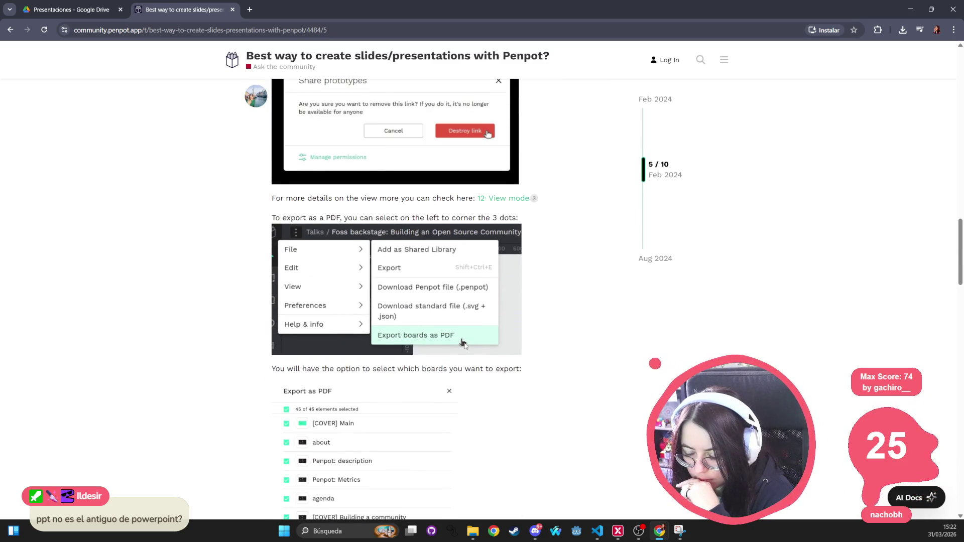
scroll(464, 348, "down", 6)
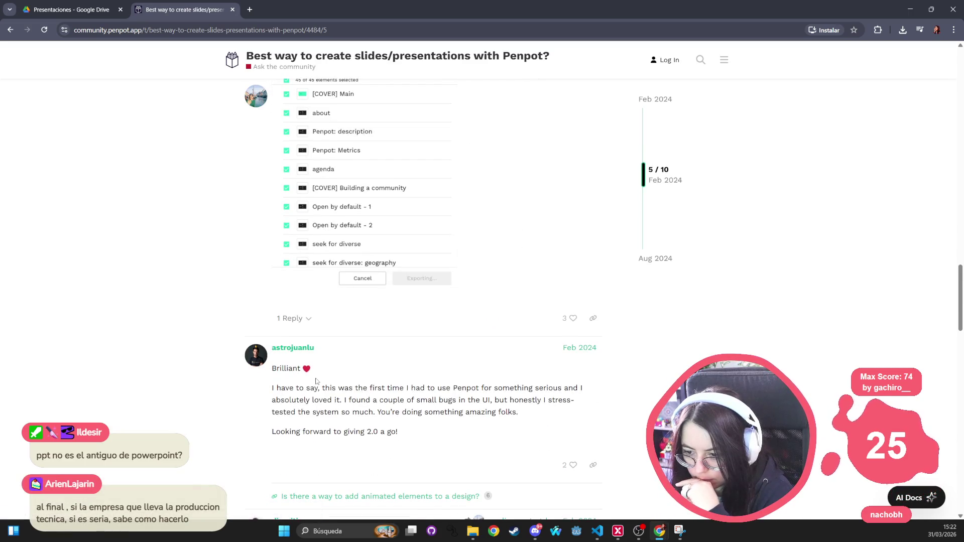
scroll(403, 387, "down", 5)
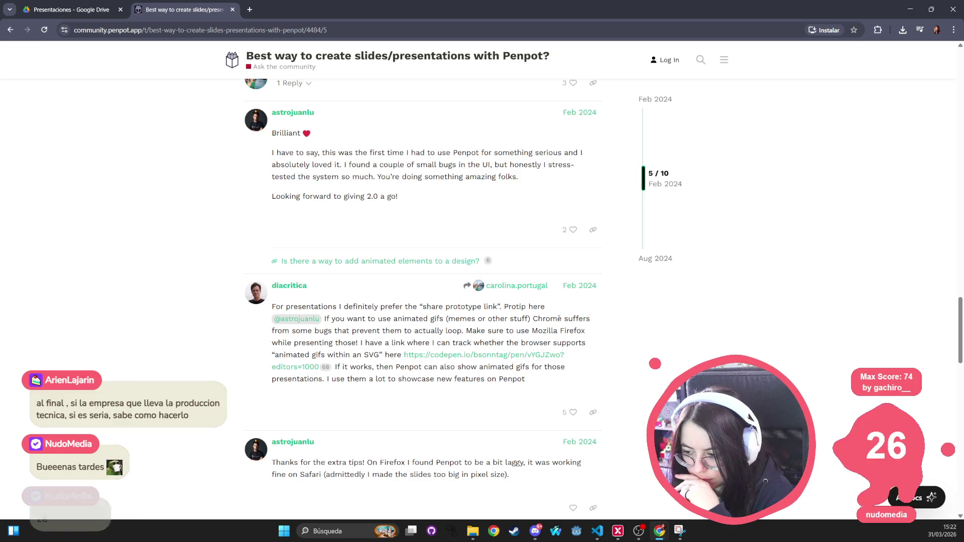
Highlight the tip about sharing the prototype link and read on to Related topics.
left_click_drag(466, 331, 273, 302)
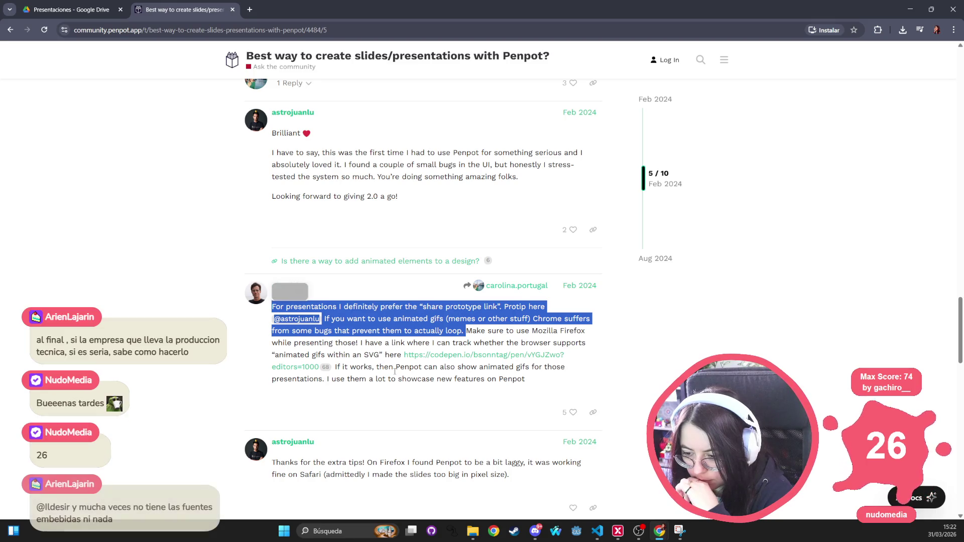
scroll(395, 372, "down", 3)
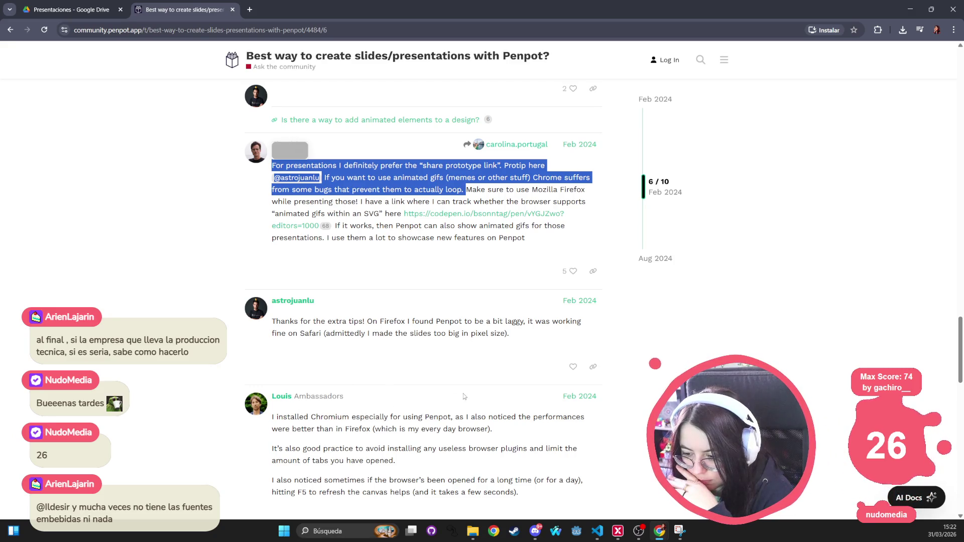
scroll(468, 396, "down", 5)
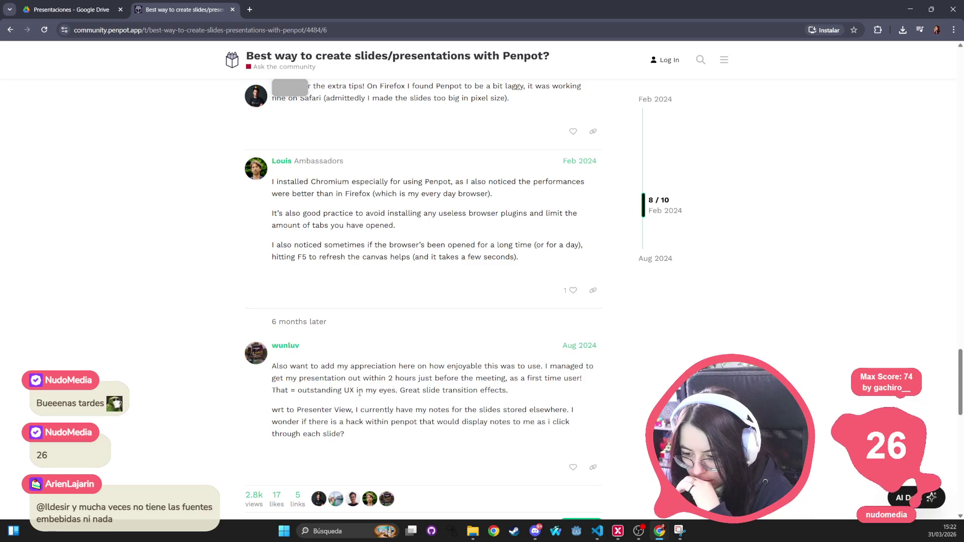
scroll(359, 394, "down", 5)
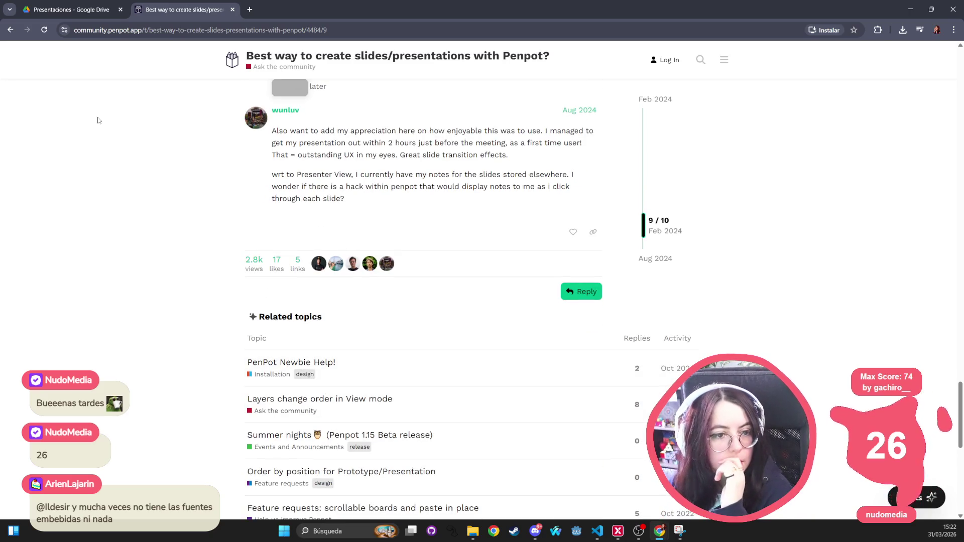
left_click(115, 31)
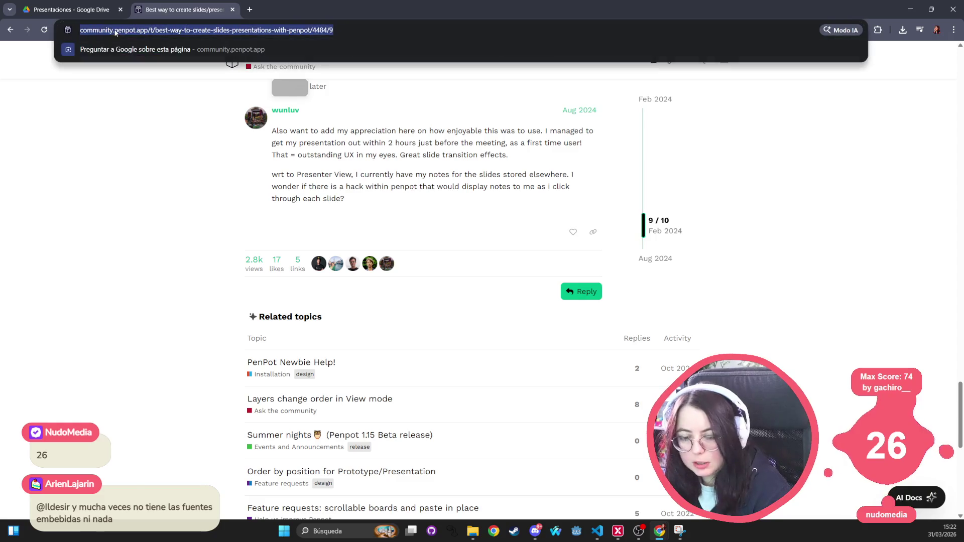
Search Google for 'figma ppt' and open the r/FigmaDesign 'Figma to PPT' Reddit post.
type("figma ppt")
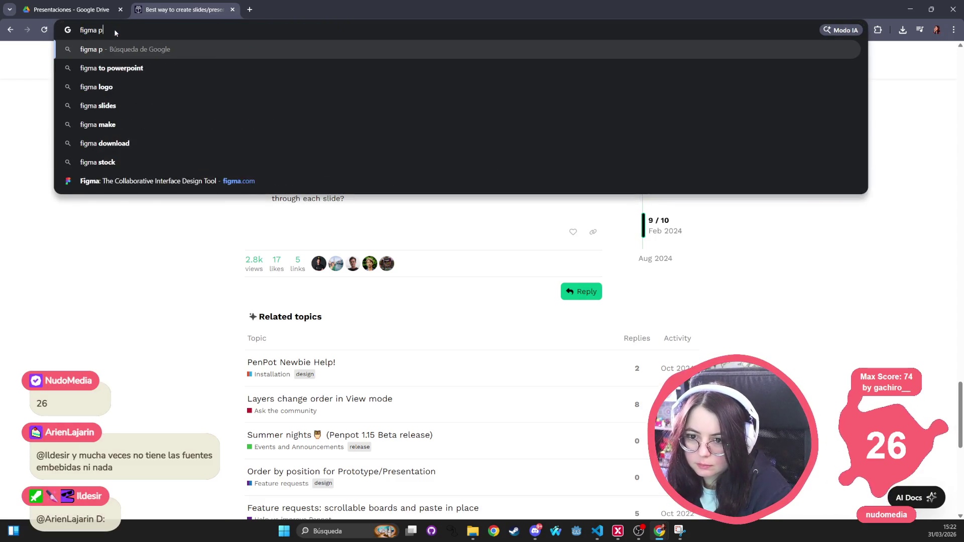
key("Return")
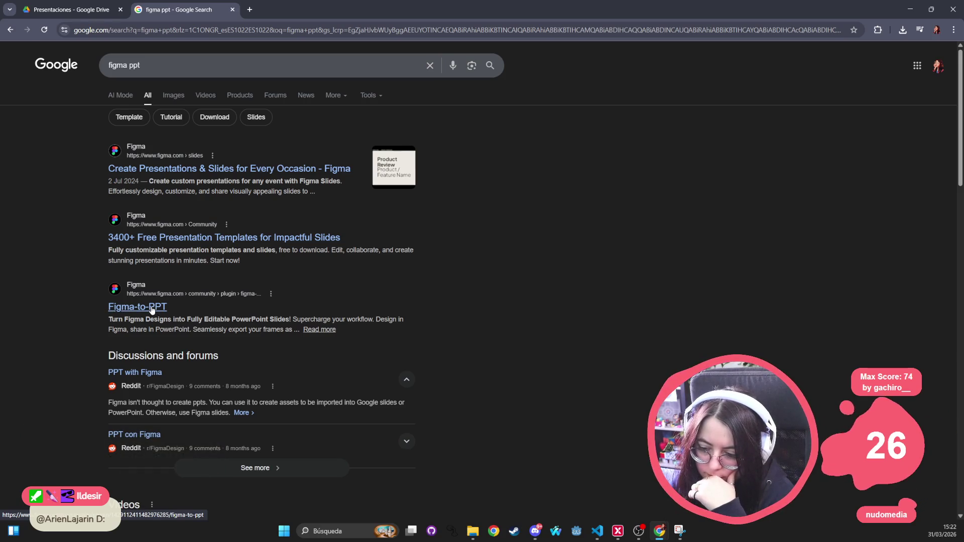
scroll(159, 416, "down", 3)
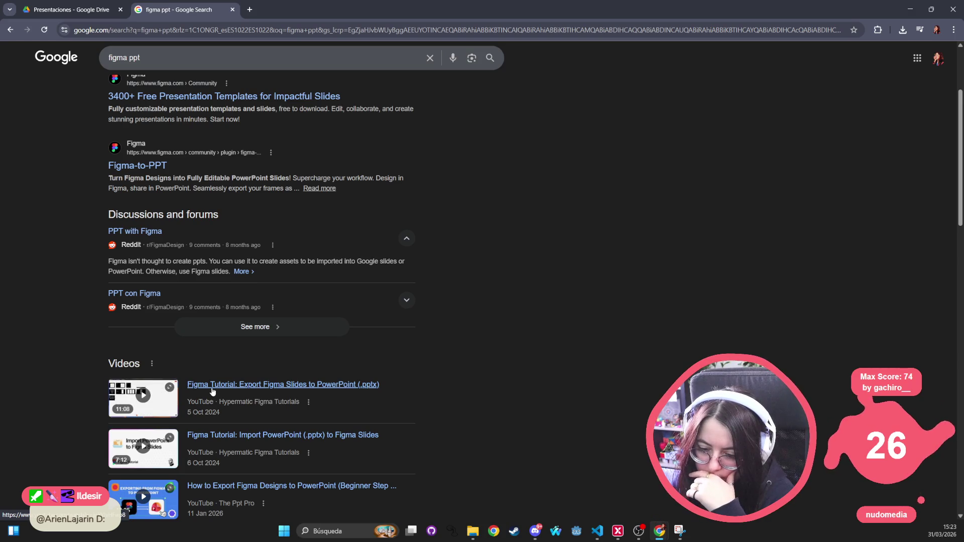
scroll(280, 443, "down", 5)
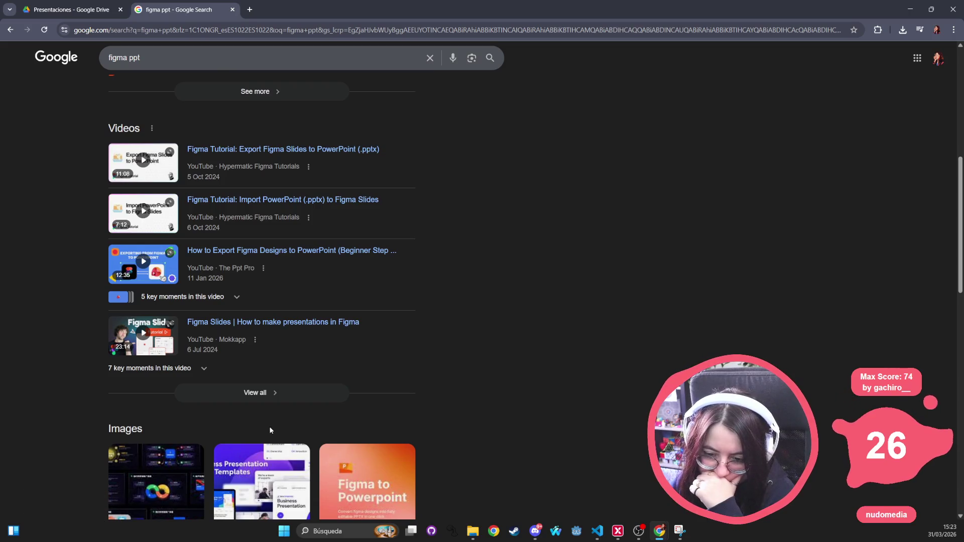
scroll(201, 420, "down", 10)
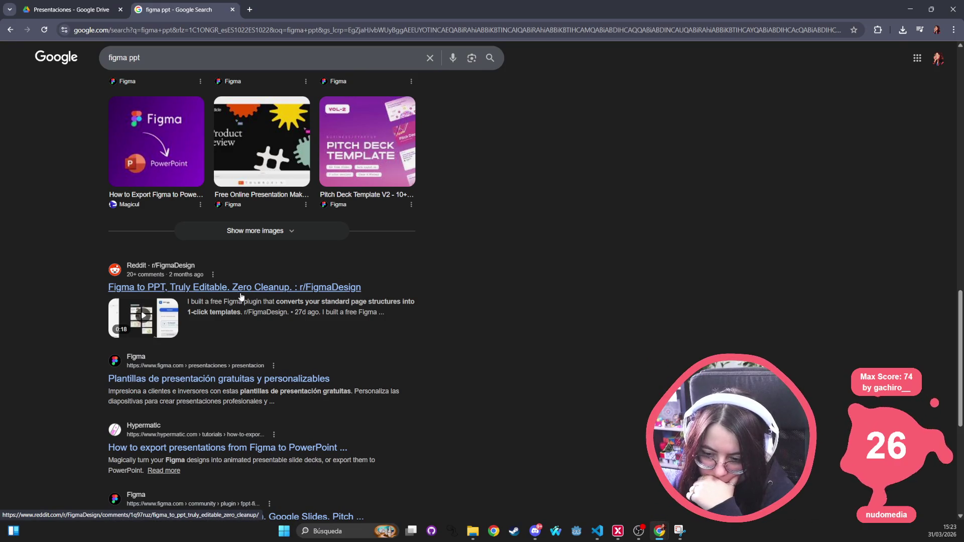
left_click(264, 288)
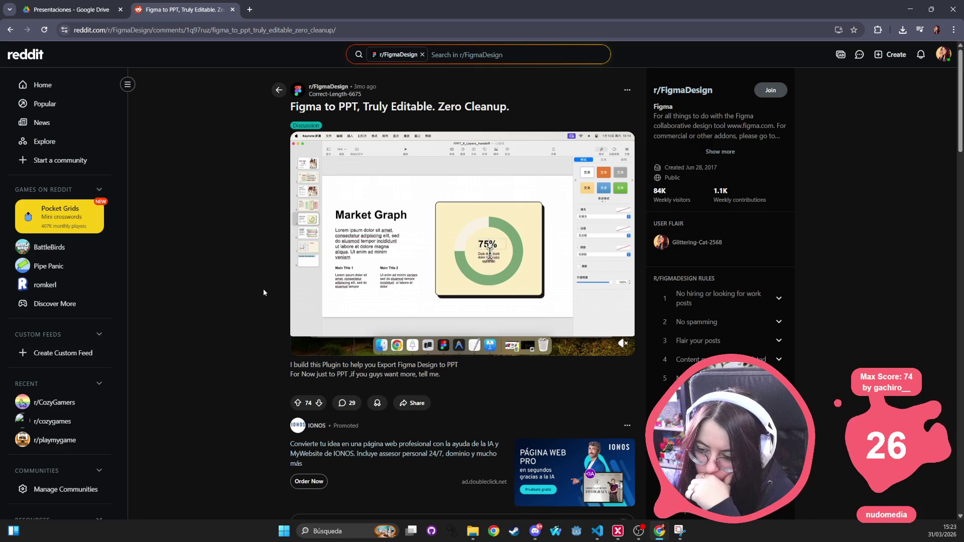
Read the comments on 'Figma to PPT, Truly Editable. Zero Cleanup.', selecting 'PPT' in one reply.
scroll(374, 324, "down", 7)
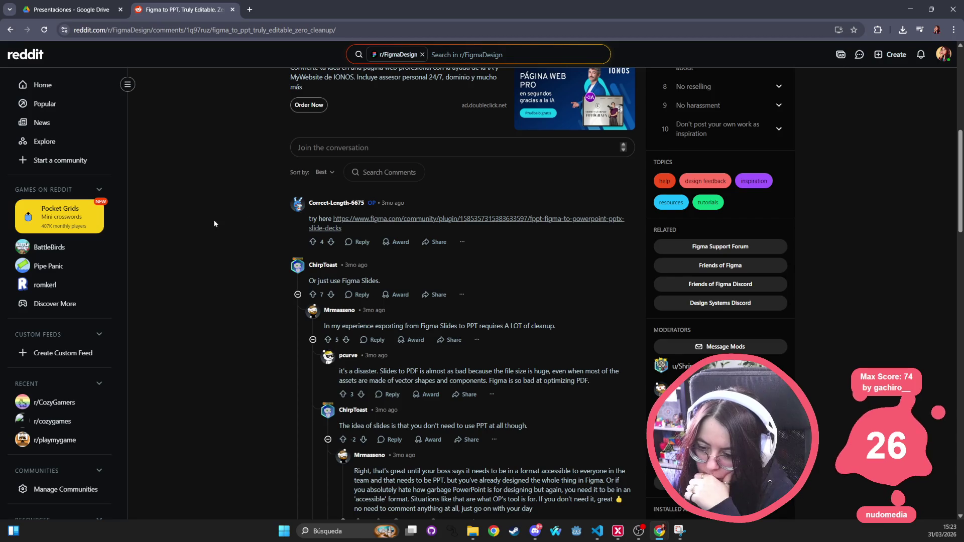
scroll(254, 211, "up", 7)
scroll(255, 211, "down", 4)
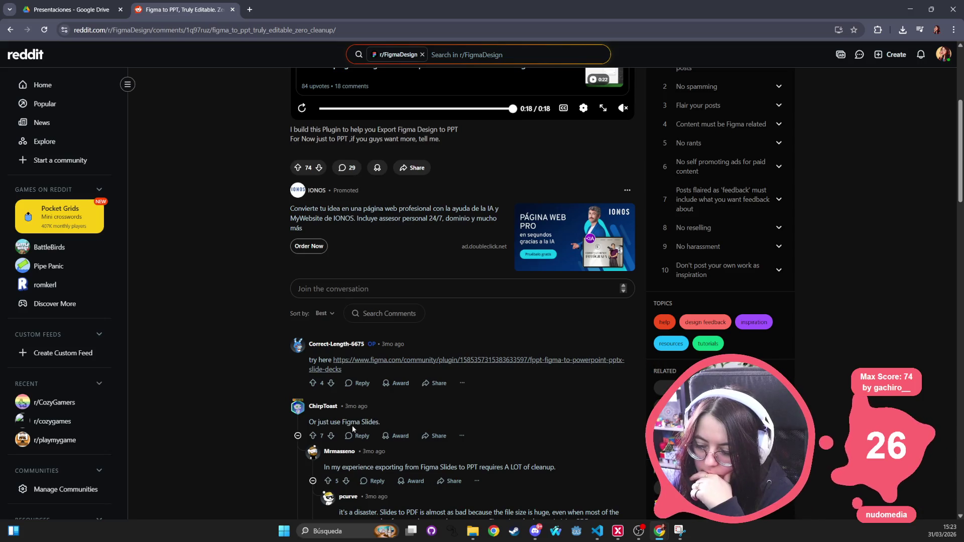
scroll(352, 425, "down", 2)
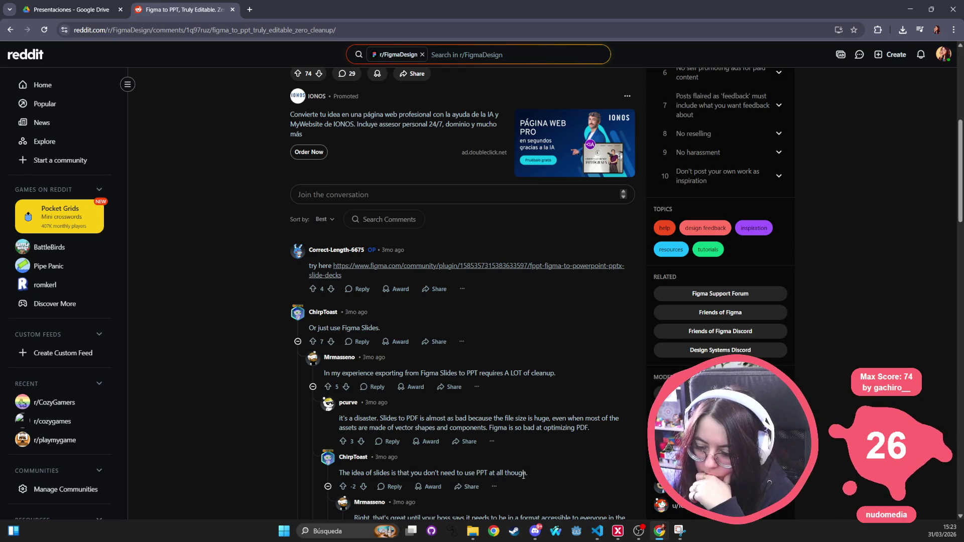
scroll(534, 476, "down", 3)
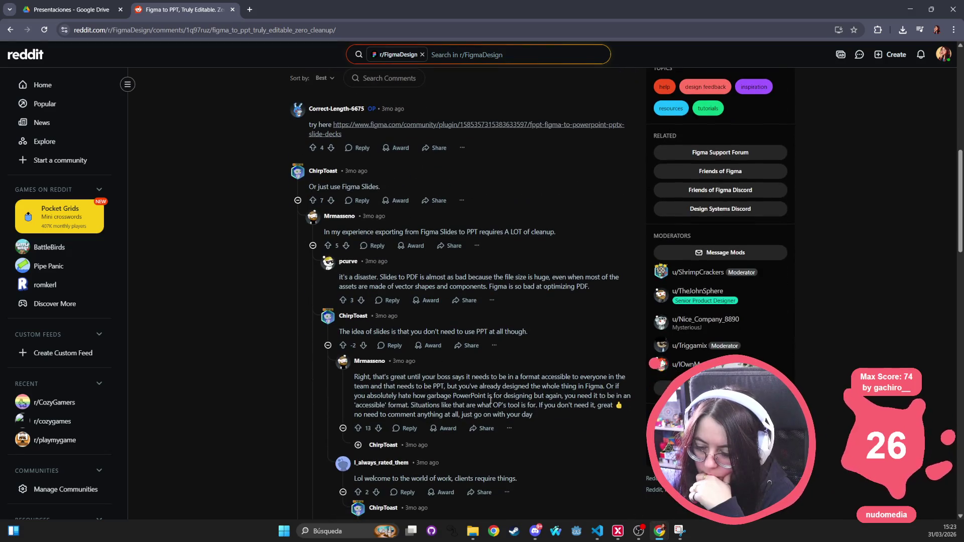
scroll(528, 480, "down", 6)
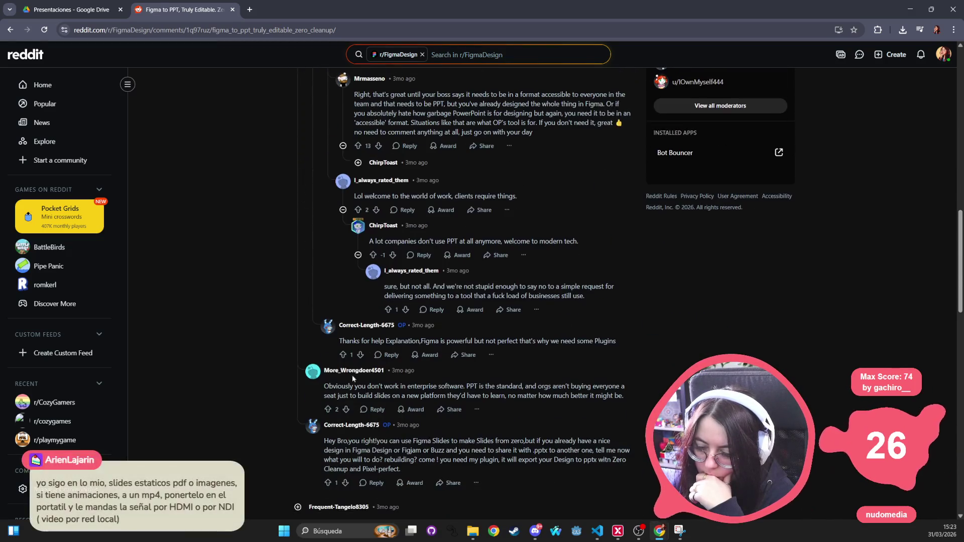
double_click(469, 388)
scroll(445, 383, "down", 5)
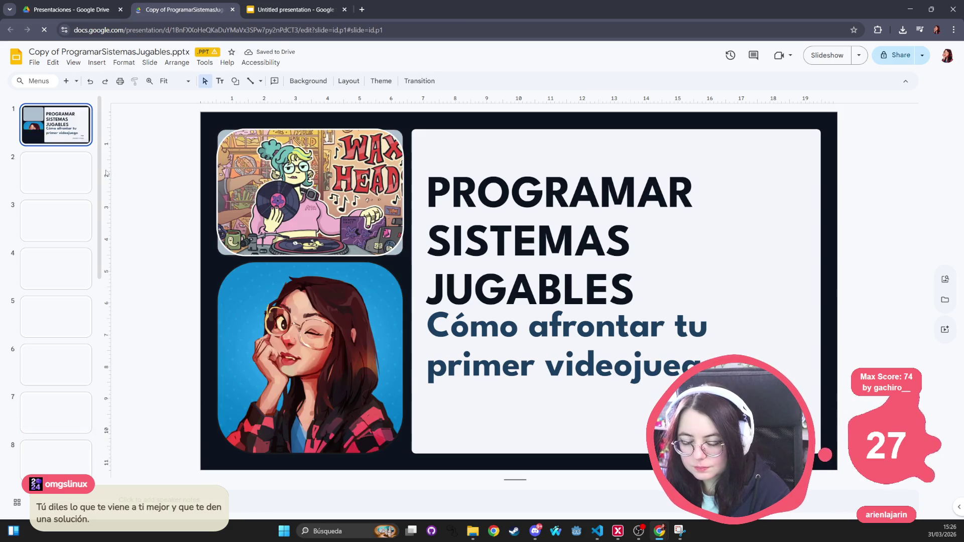
Select the whole slide range 1 to 17 in the filmstrip.
left_click(183, 111)
key("Escape")
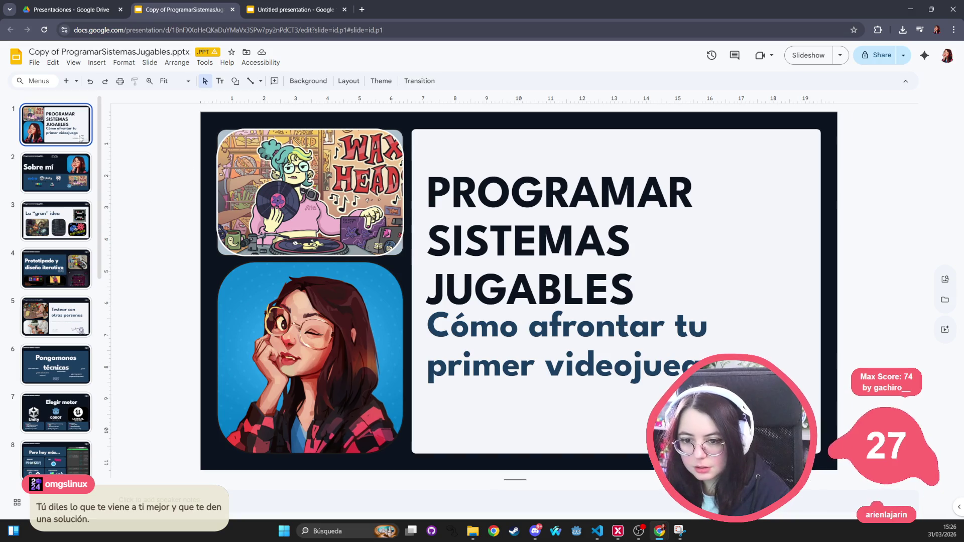
key("shift+End")
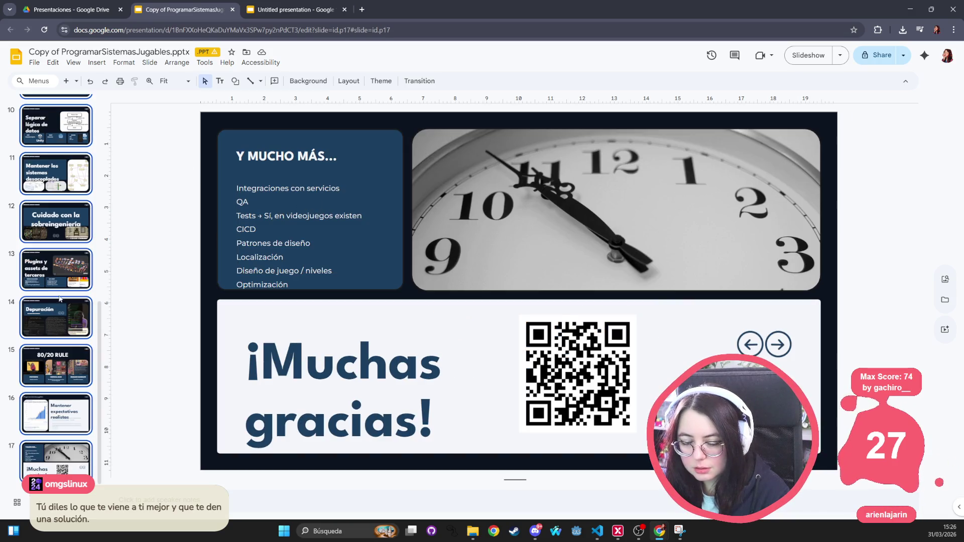
scroll(55, 251, "up", 10)
left_click(63, 129)
scroll(67, 198, "down", 10)
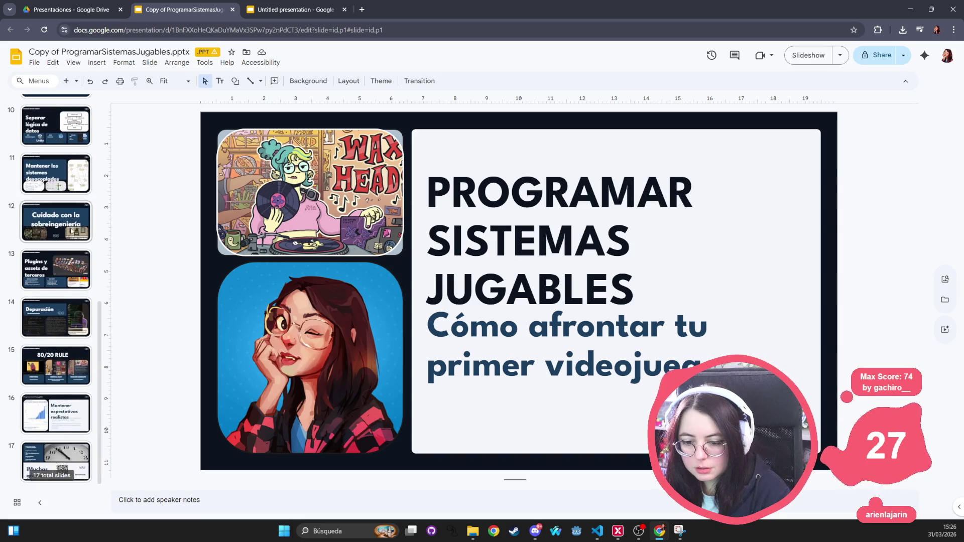
left_click(59, 459, "shift")
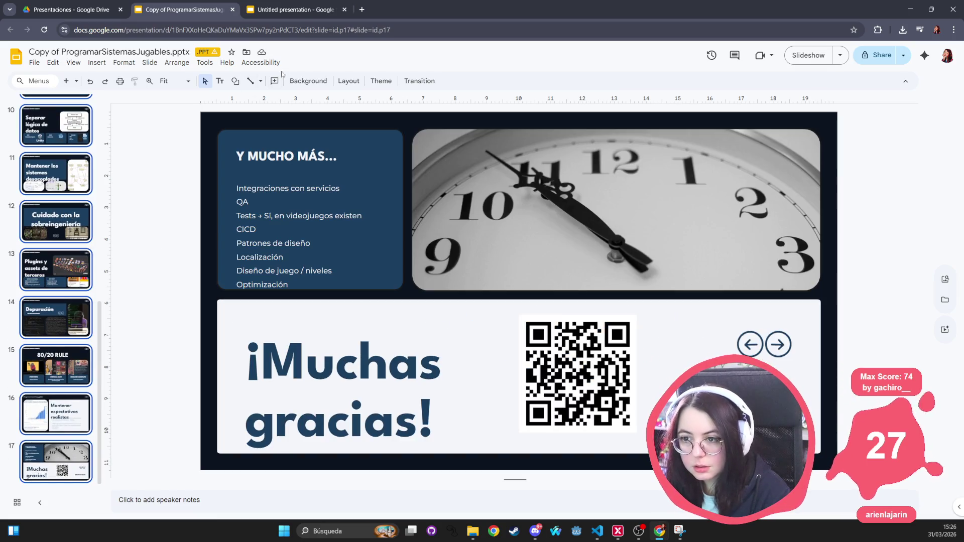
Paste the 17 slides into the Untitled presentation and delete its blank first slide.
left_click(308, 11)
key("ctrl+v")
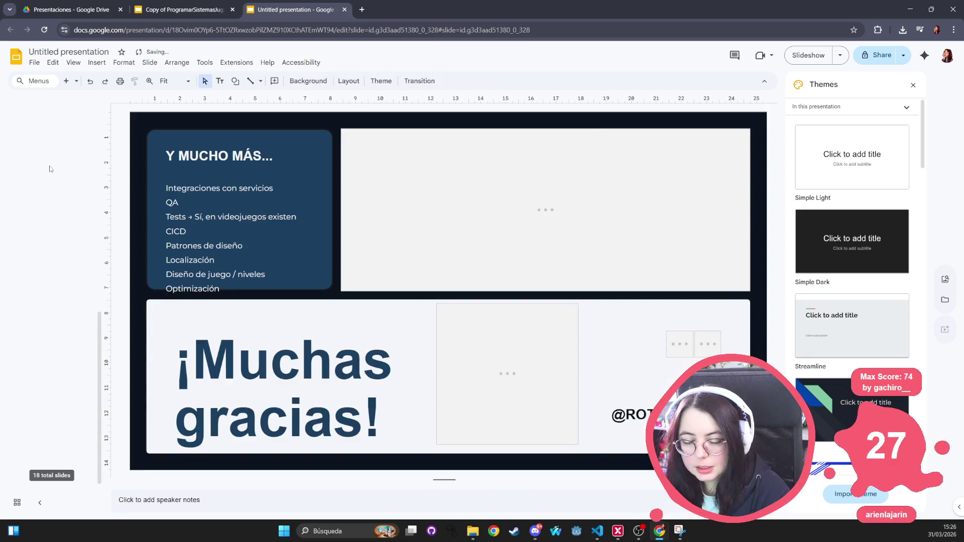
scroll(58, 161, "up", 10)
left_click(59, 125)
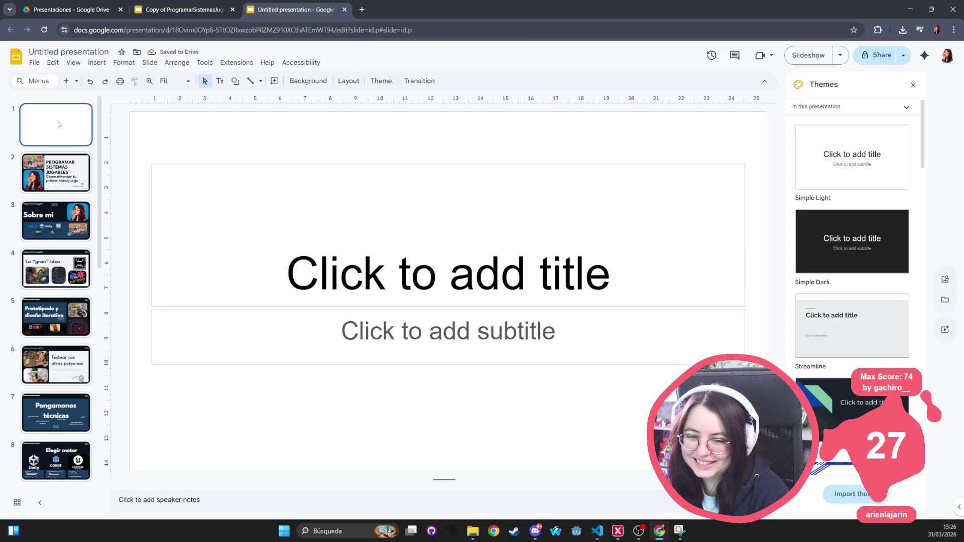
key("Delete")
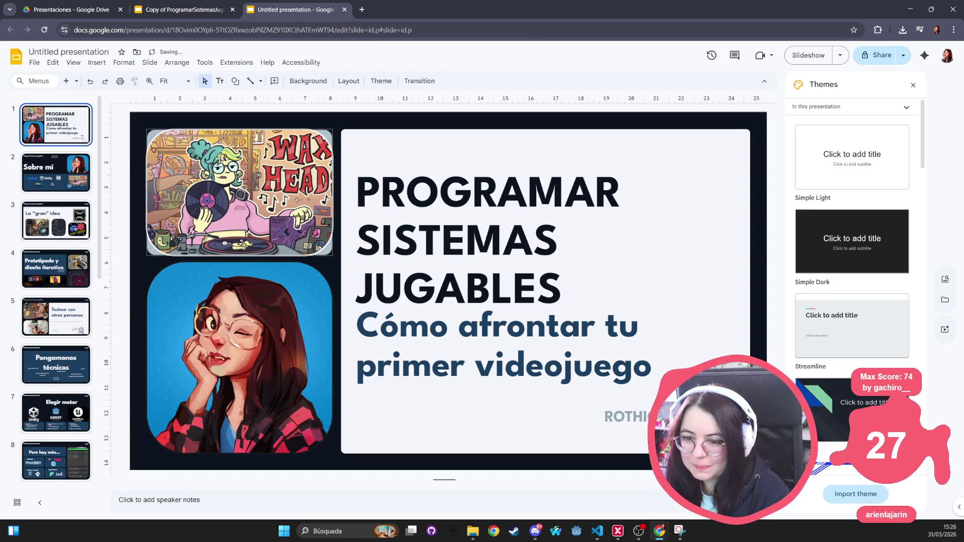
Check the WAX HEAD and portrait images on slide 1 and the WAX HEADS image on slide 2.
left_click(150, 193)
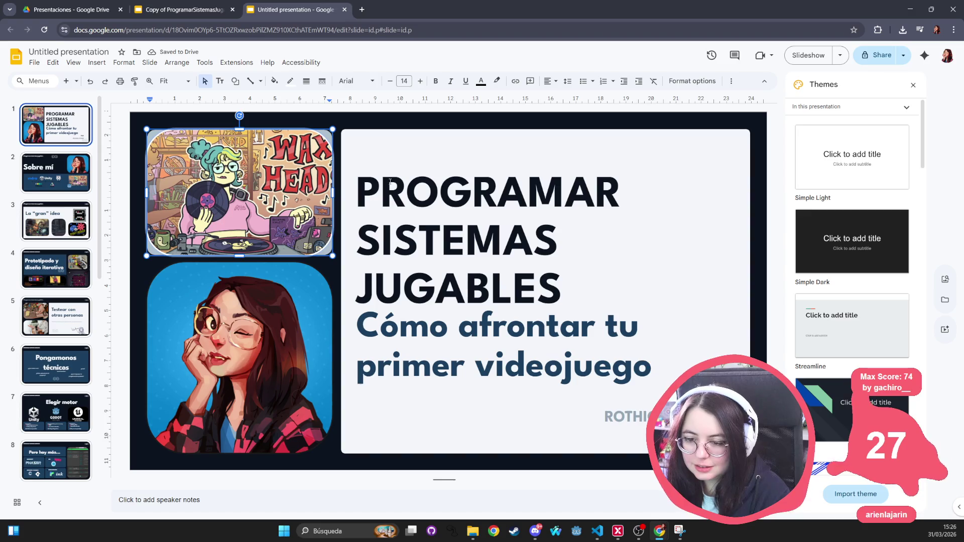
left_click(197, 280)
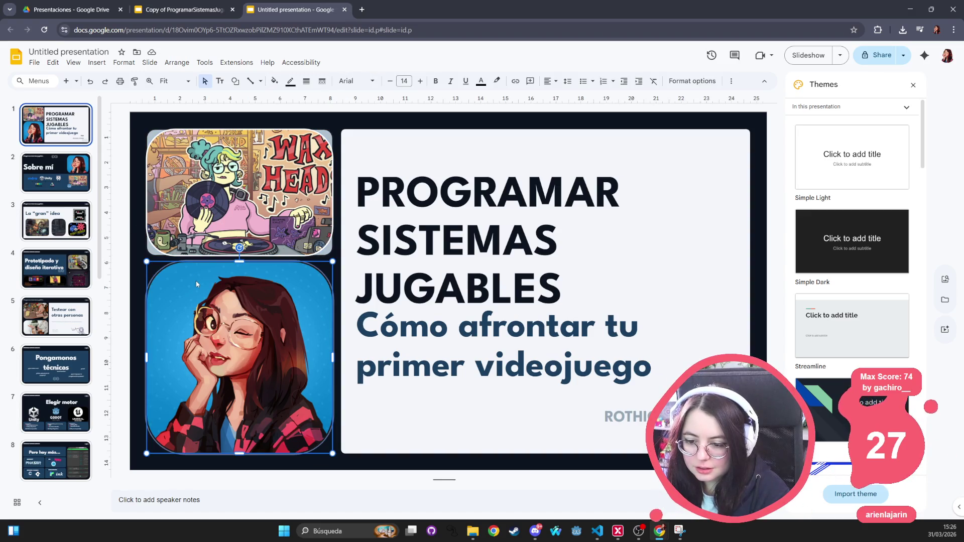
left_click(55, 172)
left_click(614, 372)
left_click(58, 232)
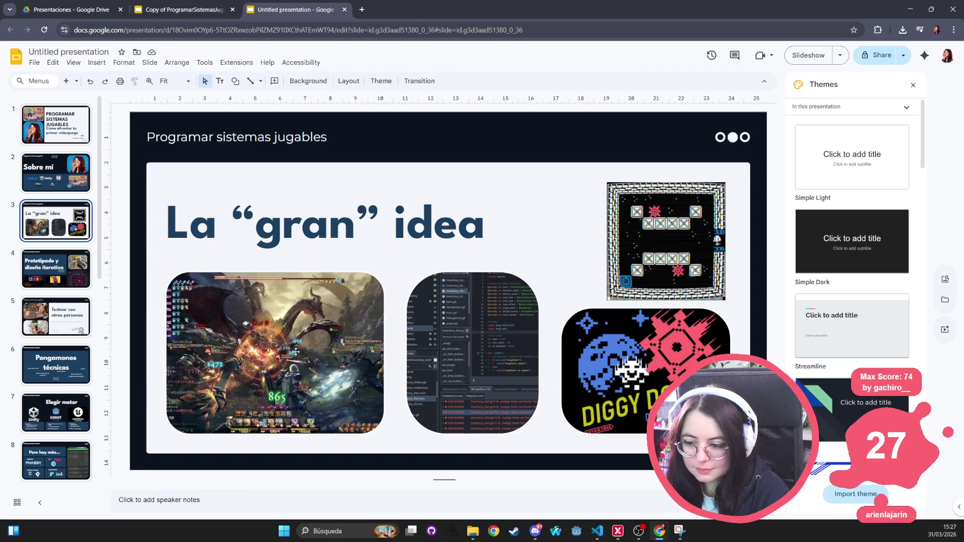
Check the four images on slide 3 and bring up the image format options.
left_click(289, 349)
left_click(464, 324)
left_click(666, 342)
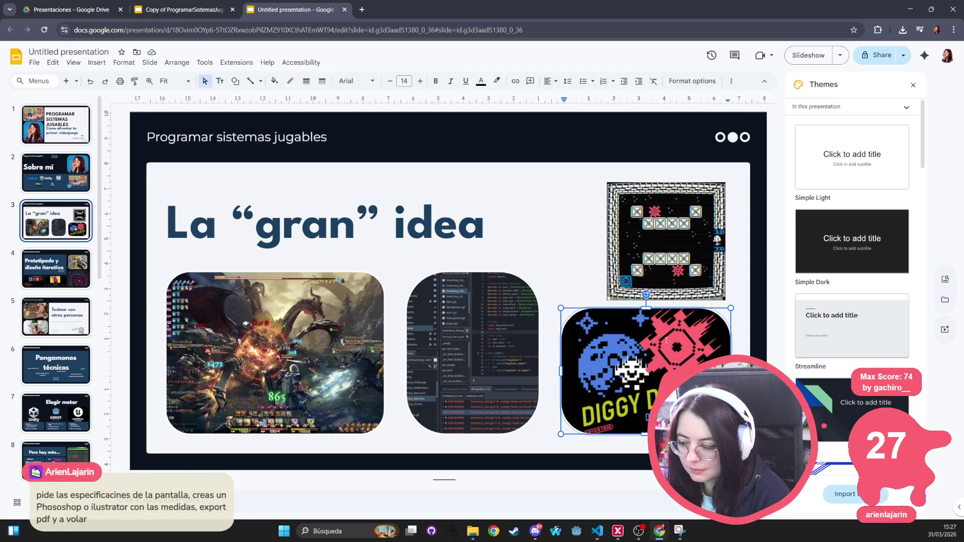
left_click(709, 195)
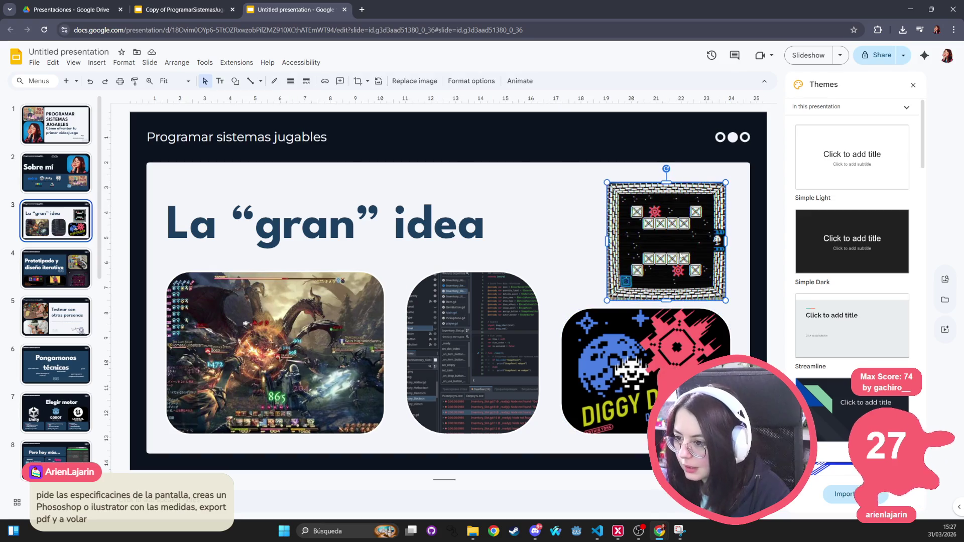
left_click(472, 80)
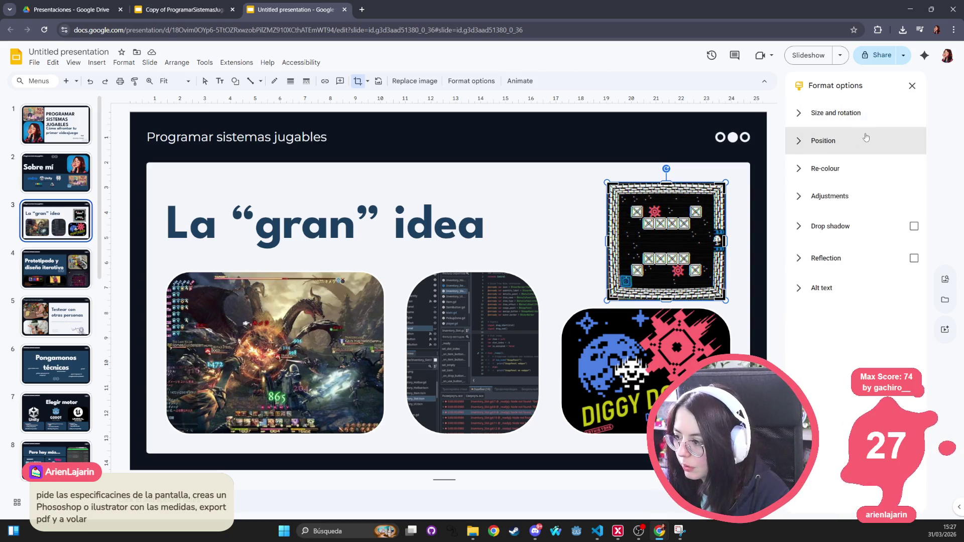
For the pixel-art logo, review Size and rotation, Position and Text fitting settings.
left_click(633, 366)
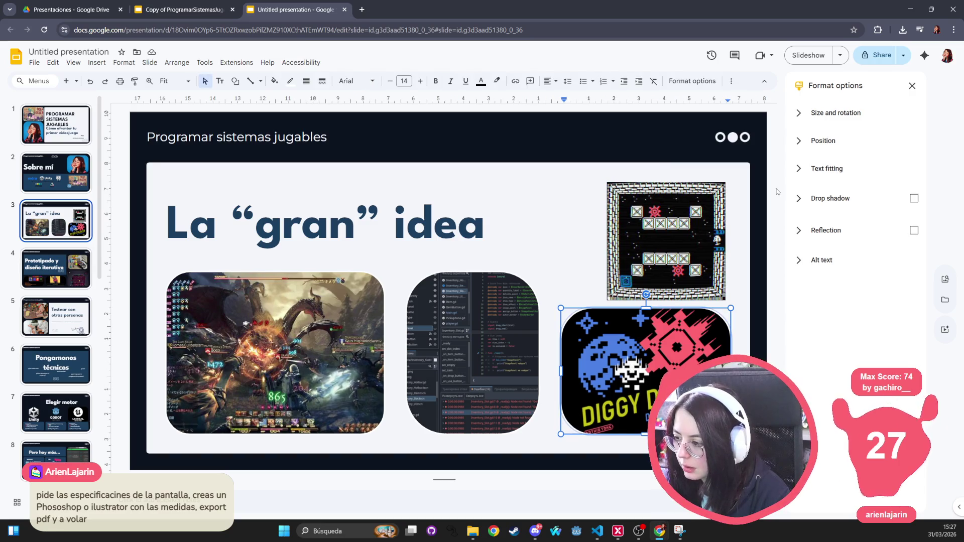
left_click(834, 113)
left_click(833, 113)
left_click(835, 140)
left_click(835, 139)
left_click(836, 168)
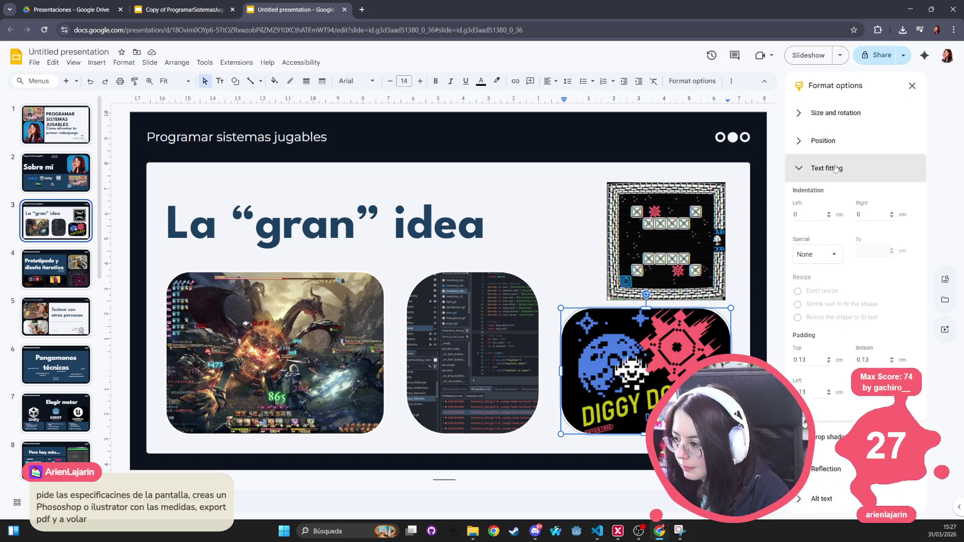
left_click(835, 169)
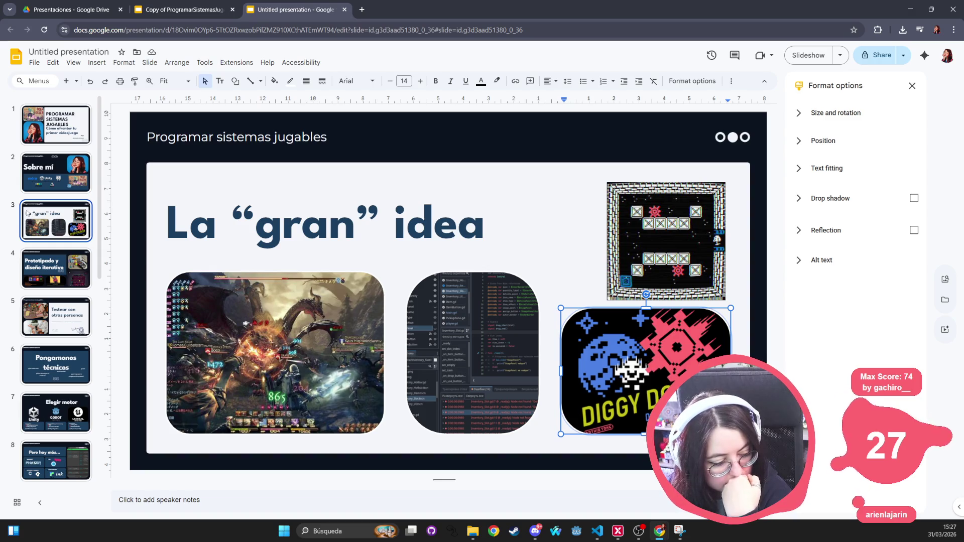
left_click(362, 9)
Go to figma.com and open the Presentaciones team's empty Team project.
type("figma")
key("Return")
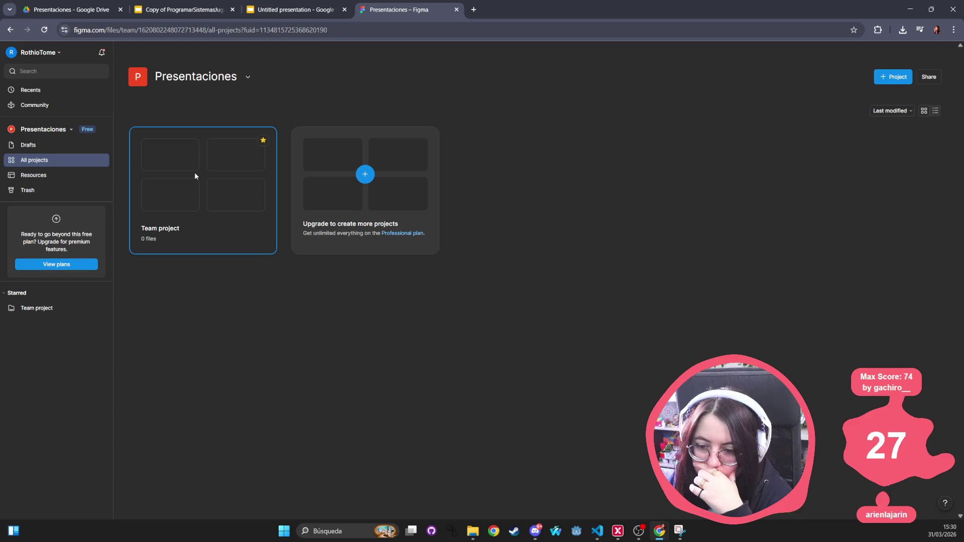
left_click(246, 150)
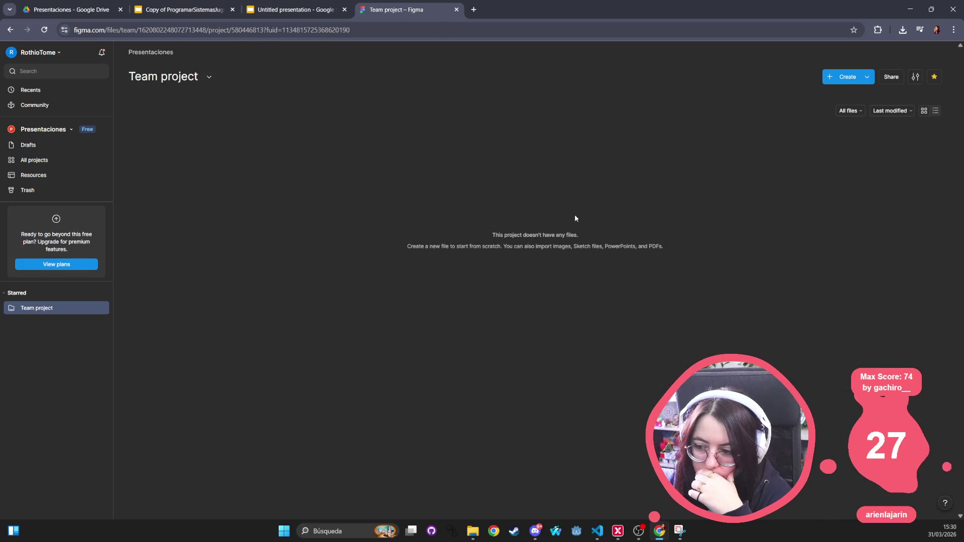
Create a new Figma Slides file in the Team project and move past the welcome screen to templates.
right_click(580, 211)
key("Escape")
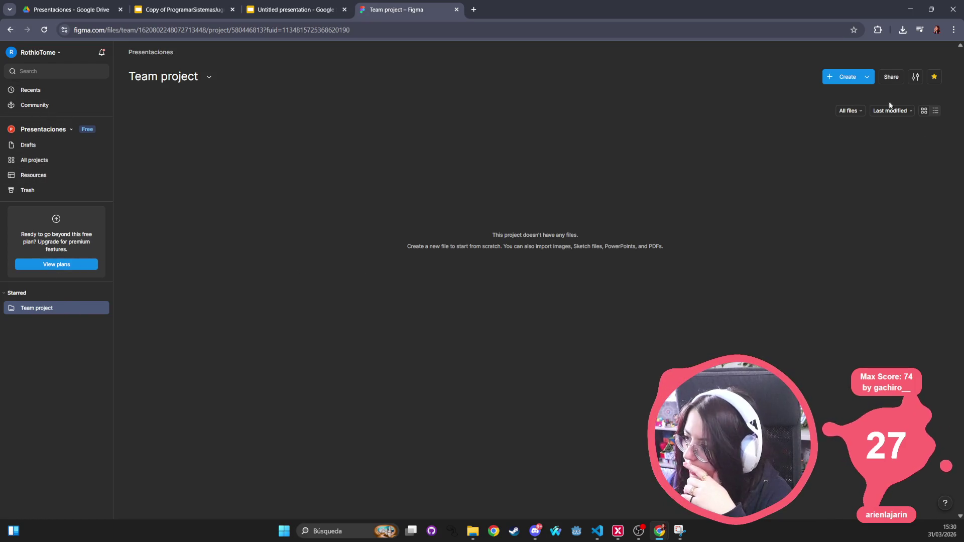
left_click(865, 77)
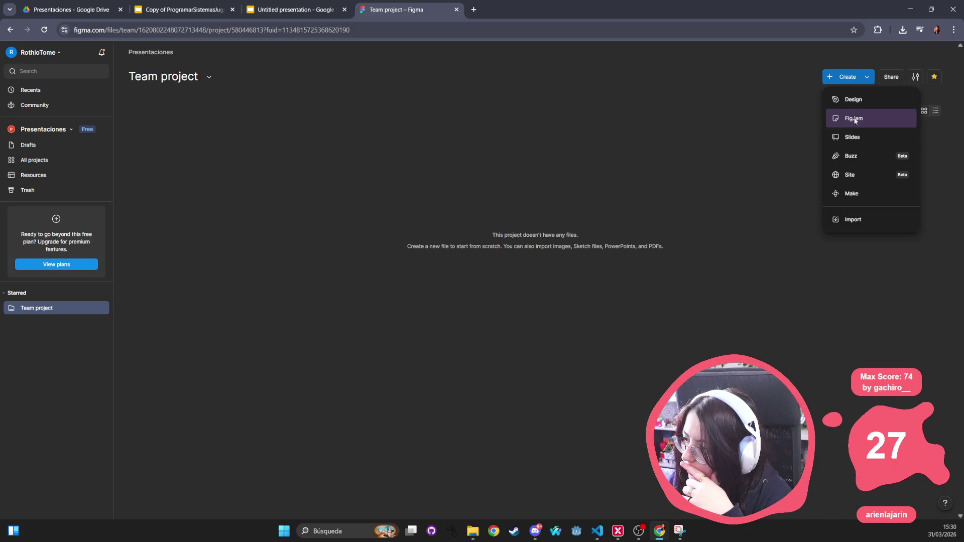
left_click(852, 137)
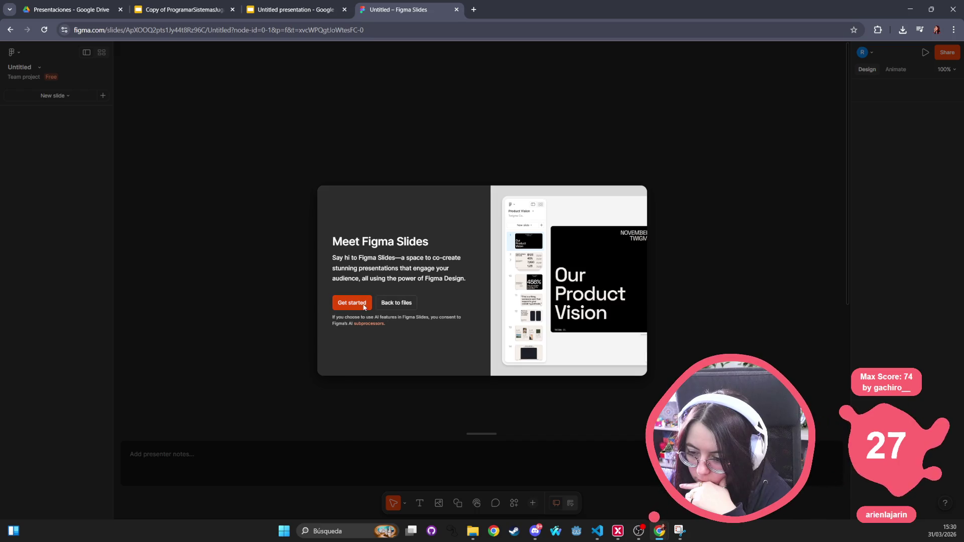
left_click(345, 303)
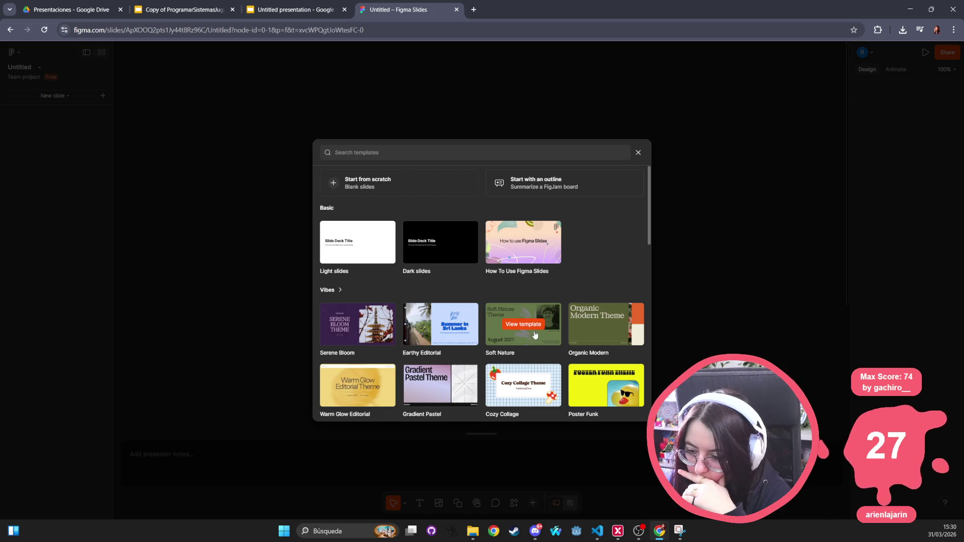
Browse the Figma template gallery and preview the Vibrant Designer Portfolio template.
scroll(446, 385, "down", 5)
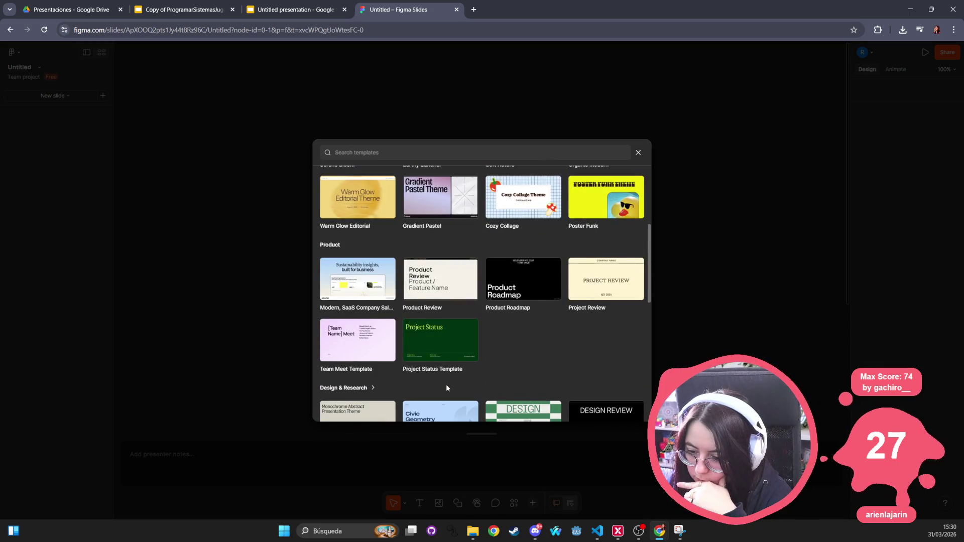
scroll(447, 388, "down", 2)
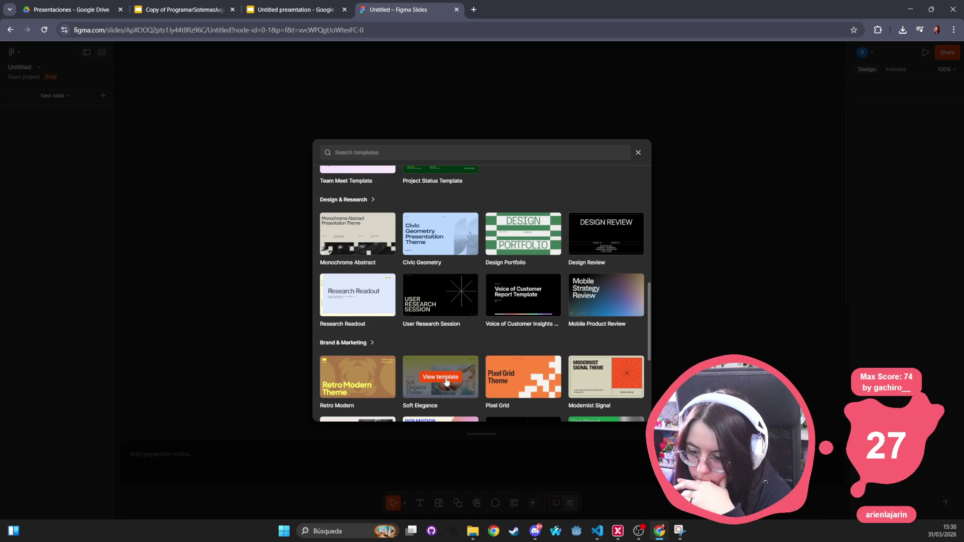
scroll(446, 382, "down", 3)
scroll(447, 380, "down", 1)
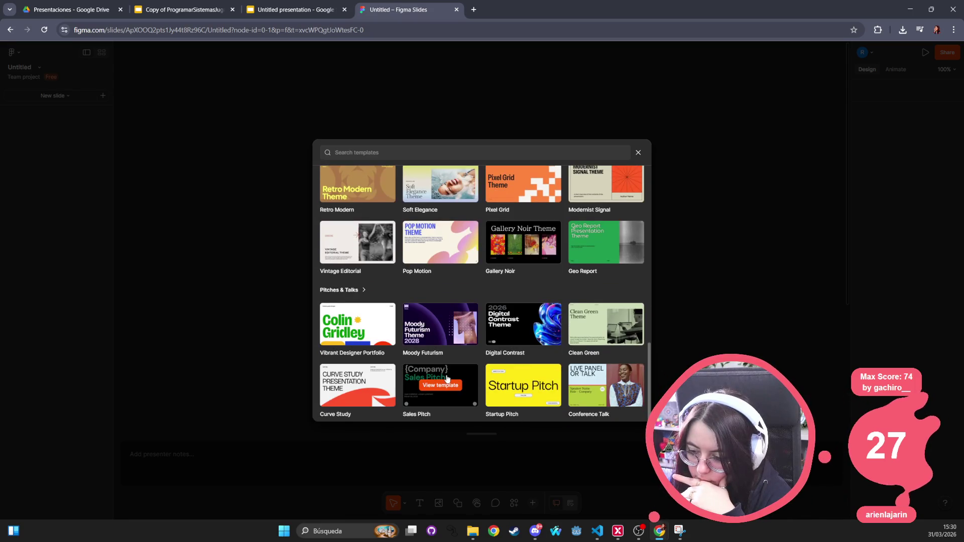
scroll(450, 316, "up", 10)
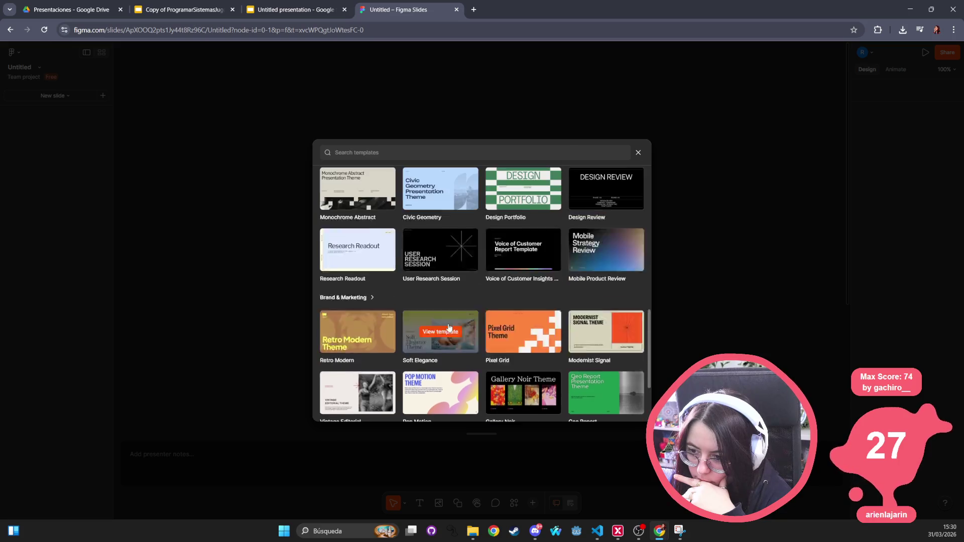
scroll(442, 277, "up", 3)
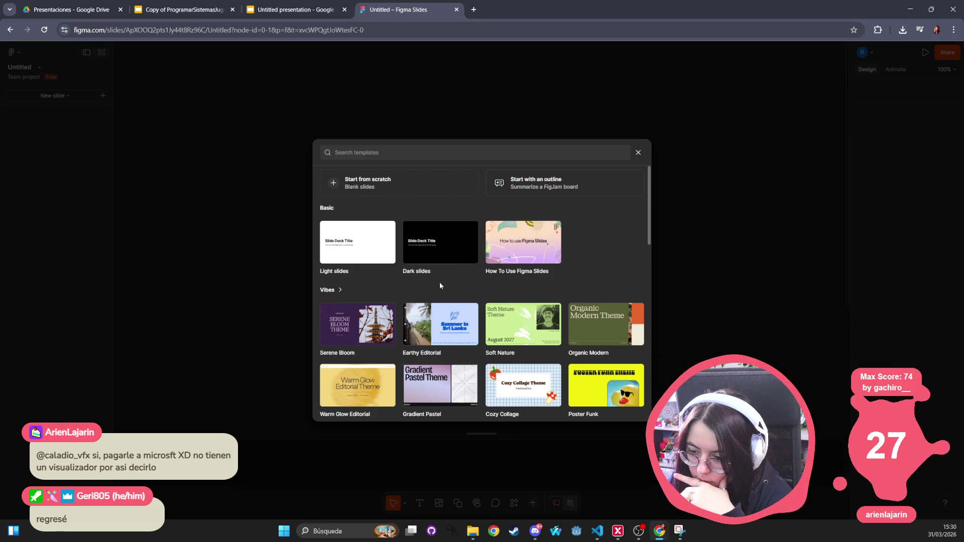
scroll(432, 352, "down", 1)
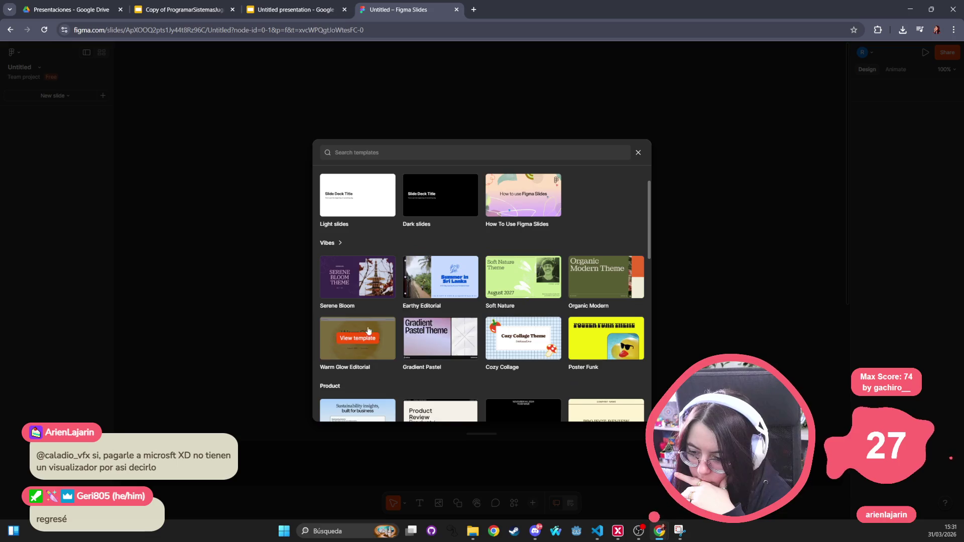
scroll(578, 341, "down", 2)
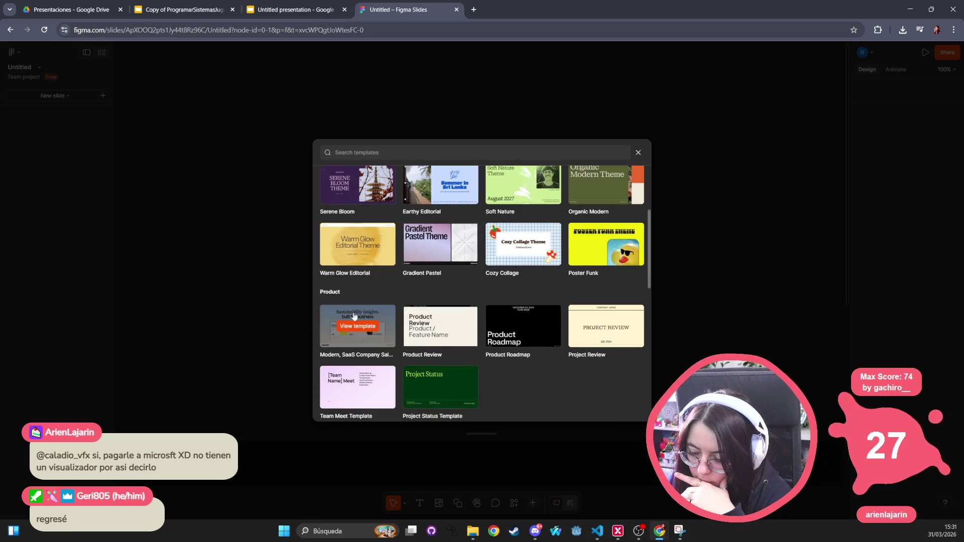
scroll(458, 335, "down", 1)
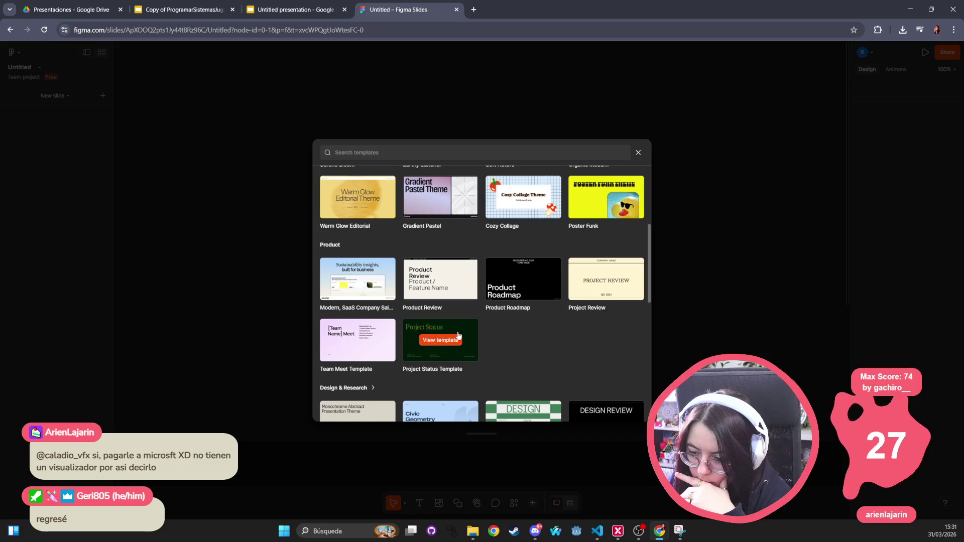
scroll(452, 337, "down", 2)
scroll(332, 345, "down", 2)
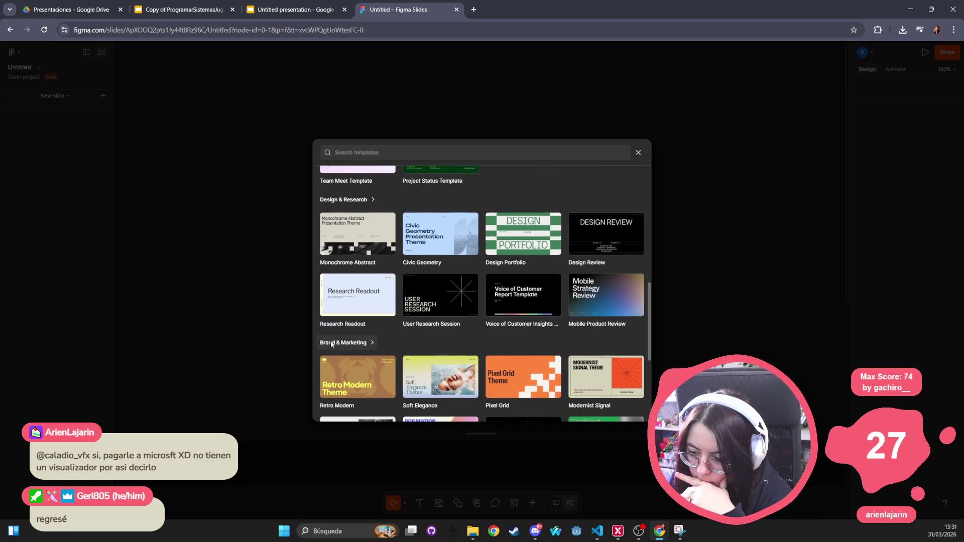
scroll(613, 321, "down", 1)
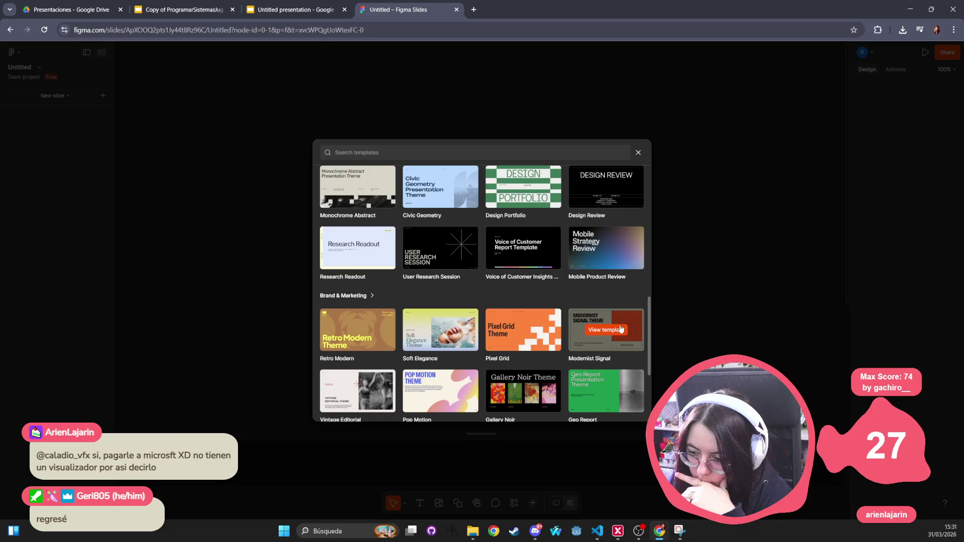
scroll(622, 329, "down", 2)
scroll(450, 369, "down", 1)
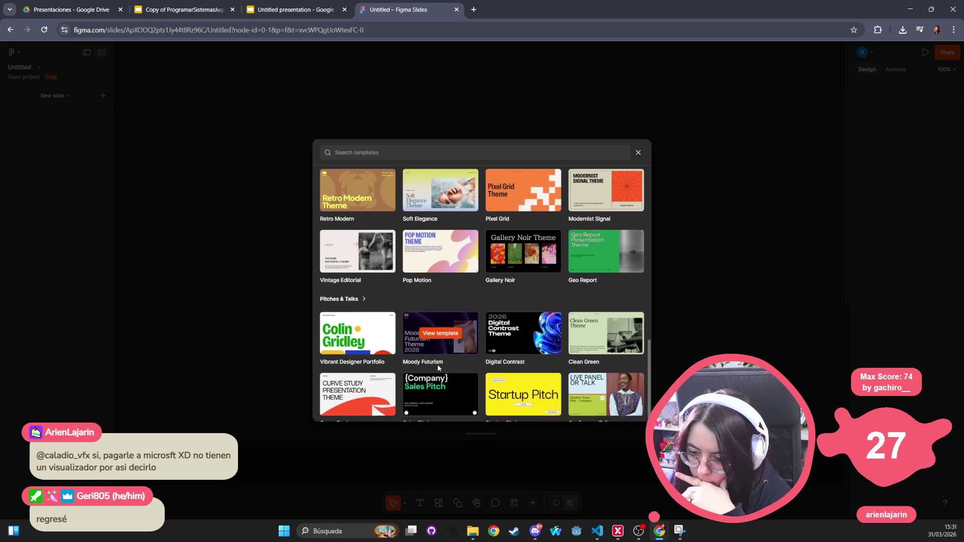
left_click(363, 319)
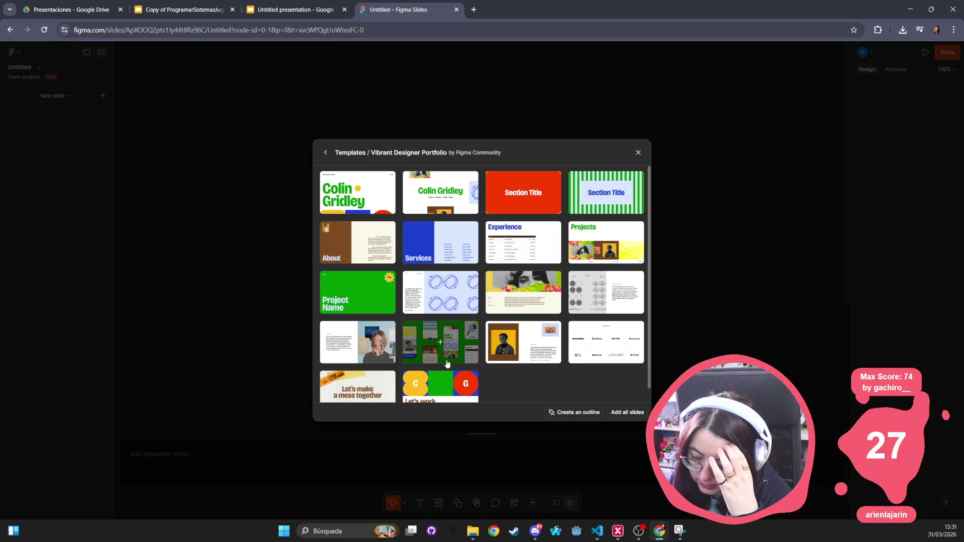
scroll(452, 352, "down", 1)
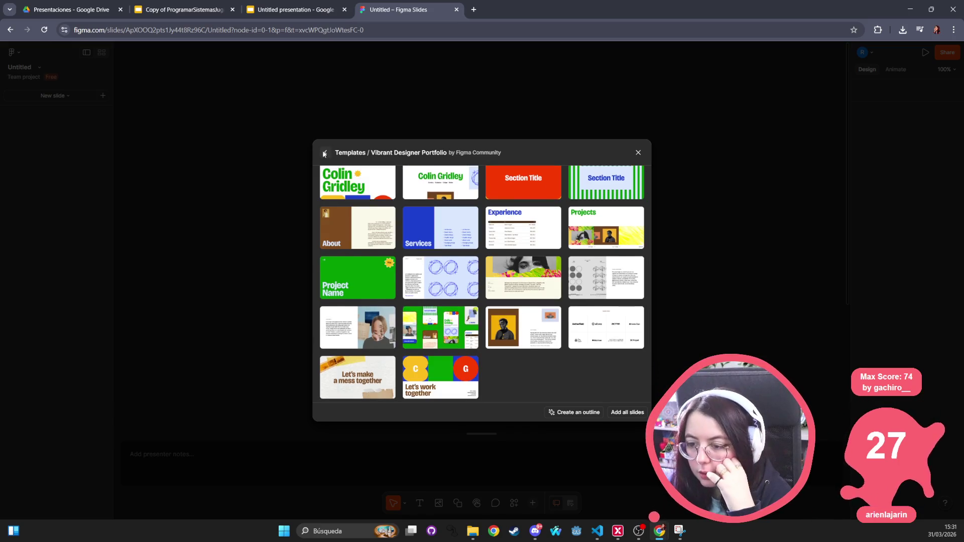
left_click(325, 152)
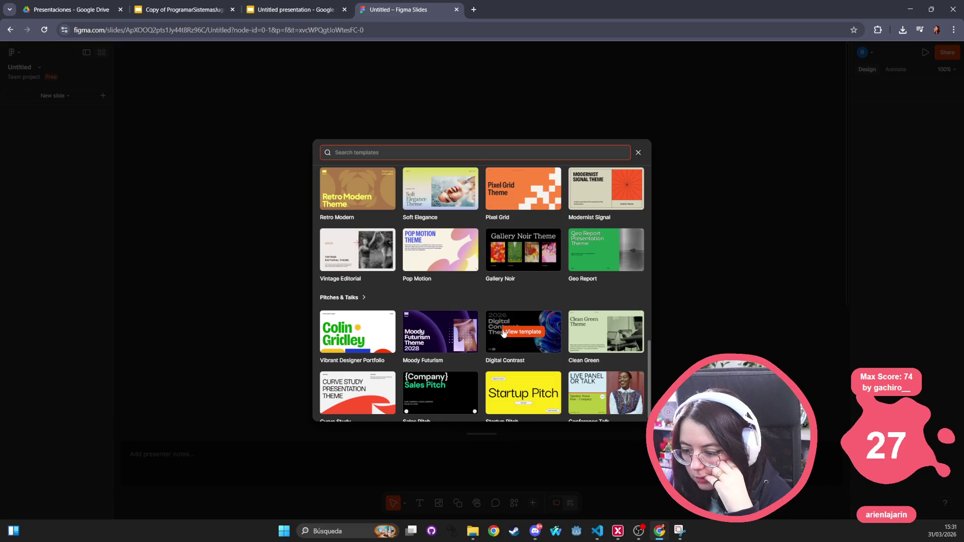
Preview Curve Study, then add all Startup Pitch template slides to the deck.
left_click(342, 385)
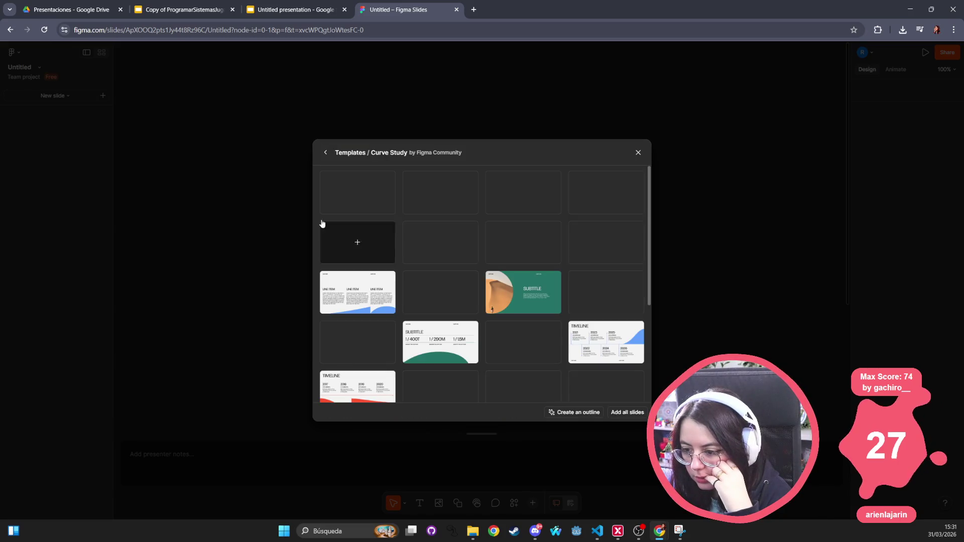
left_click(325, 158)
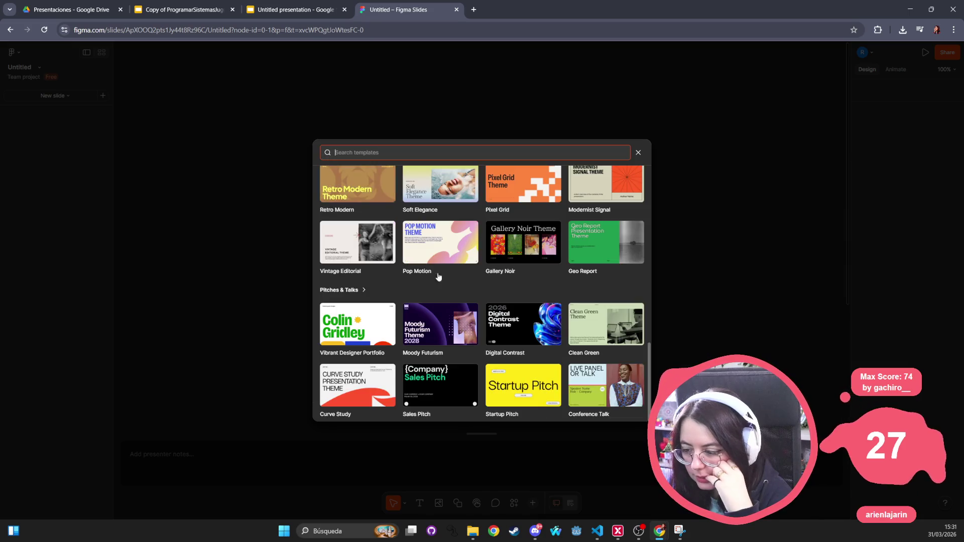
left_click(545, 393)
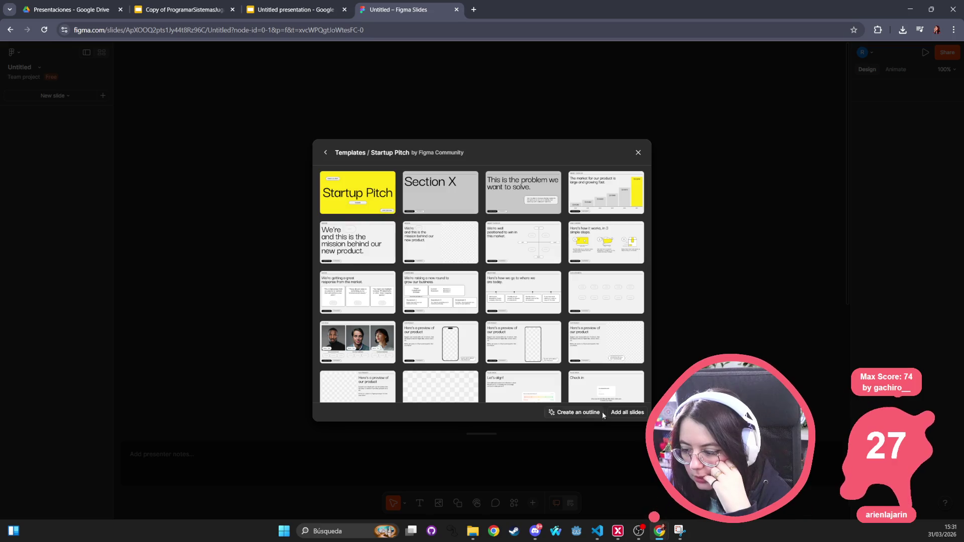
left_click(628, 413)
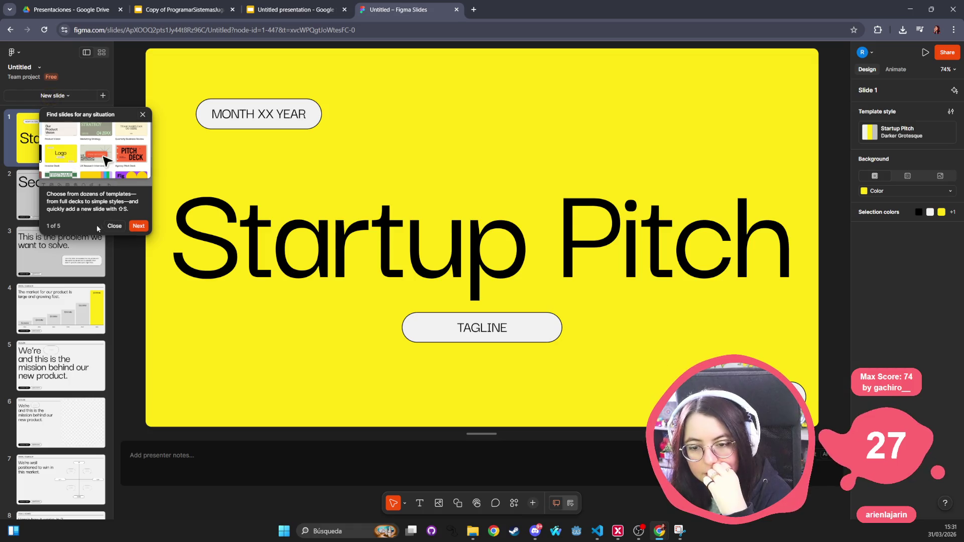
Advance the Figma Slides onboarding tour through its tips to the last one.
left_click(138, 226)
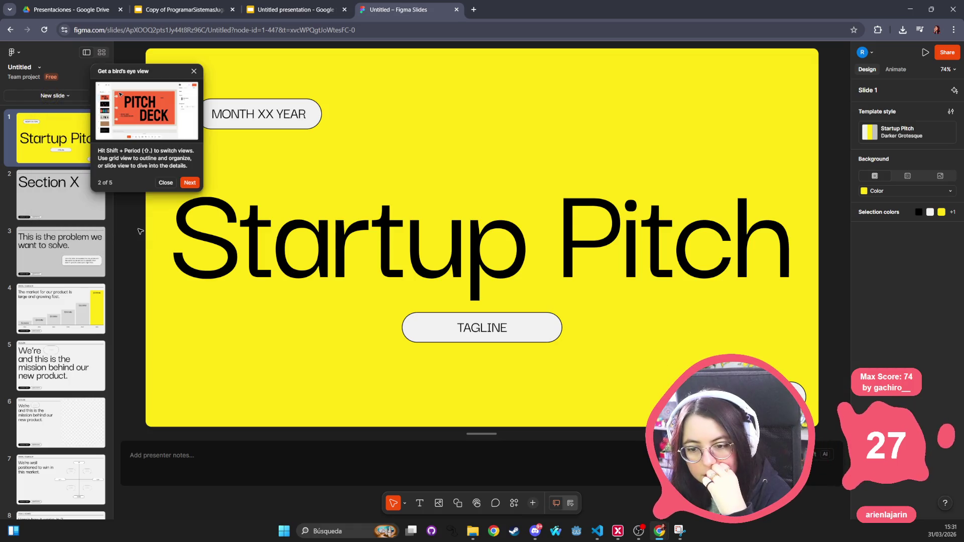
left_click(190, 186)
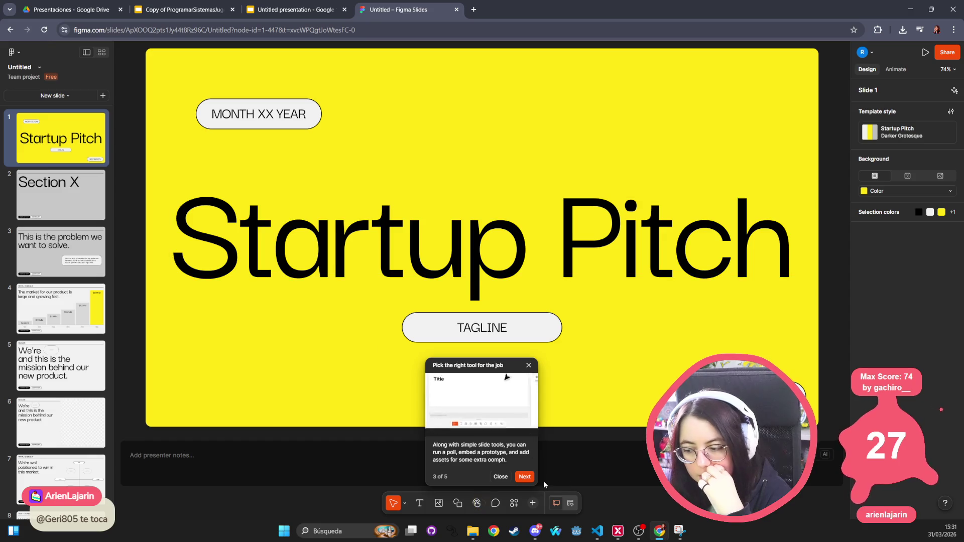
left_click(526, 477)
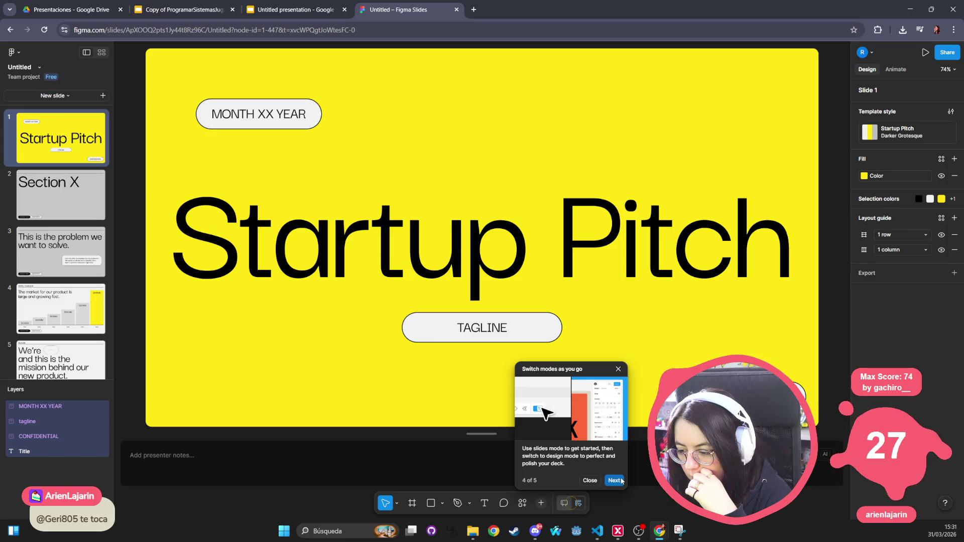
left_click(621, 481)
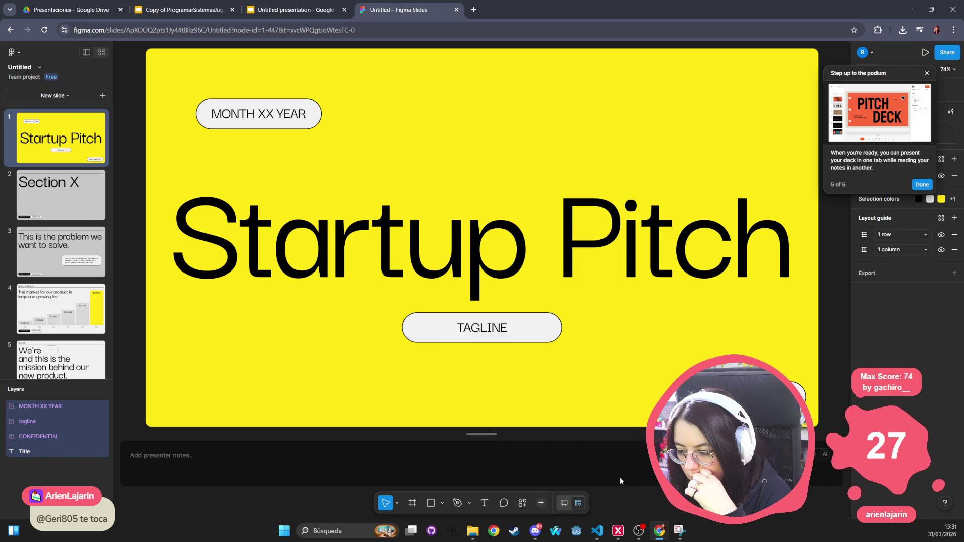
Select the Startup Pitch title, cycle layers to slide 3's heading, and dismiss the final tip.
left_click(345, 252)
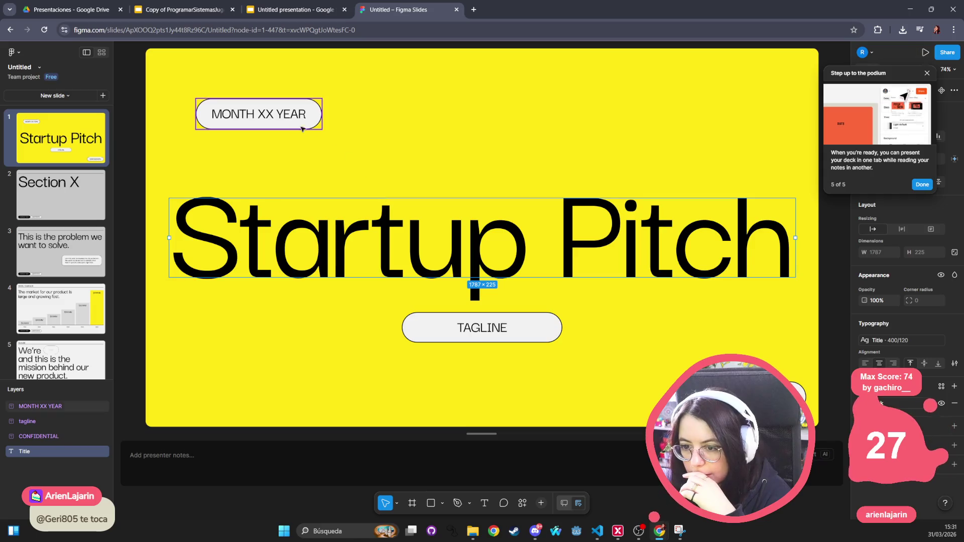
key("Tab")
key("Tab")
key("Tab")
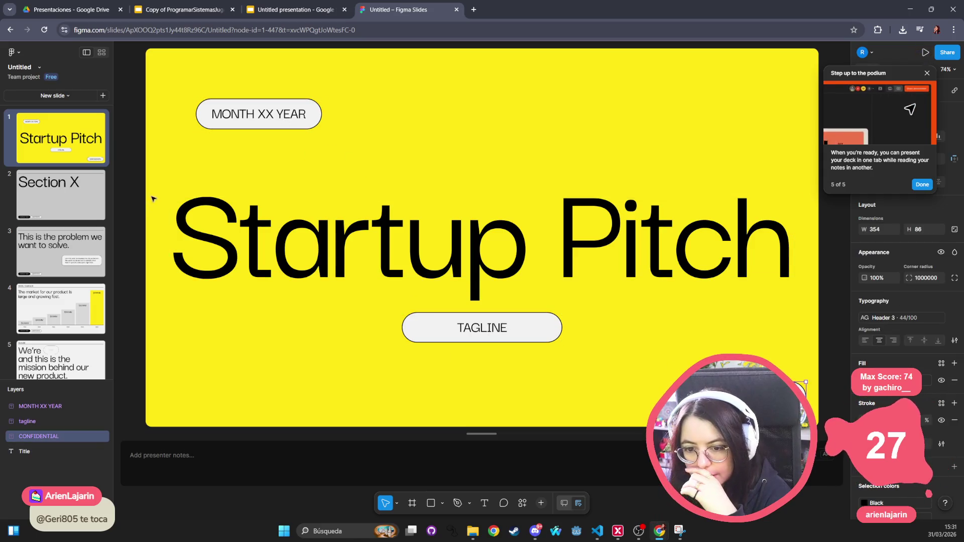
key("Tab")
key("Tab")
key("Tab")
key("Escape")
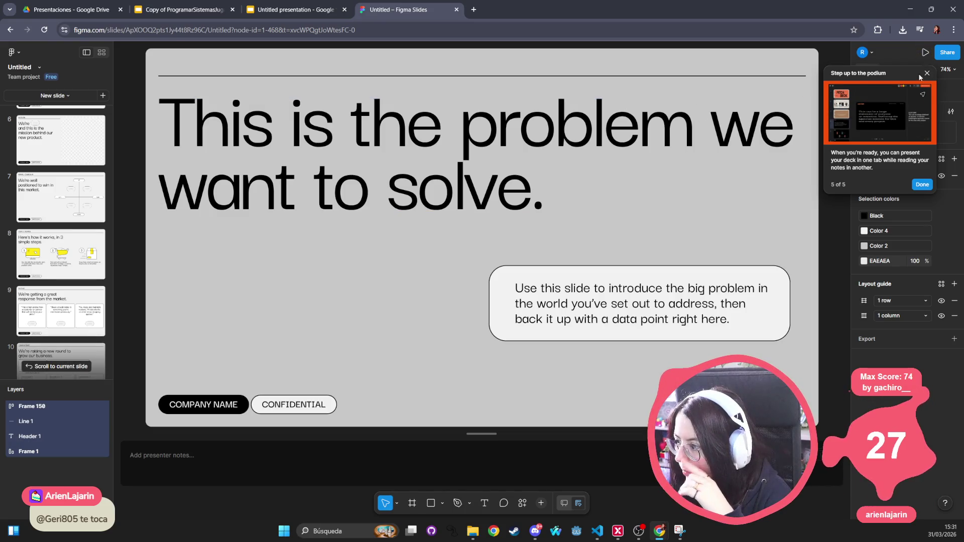
key("Escape")
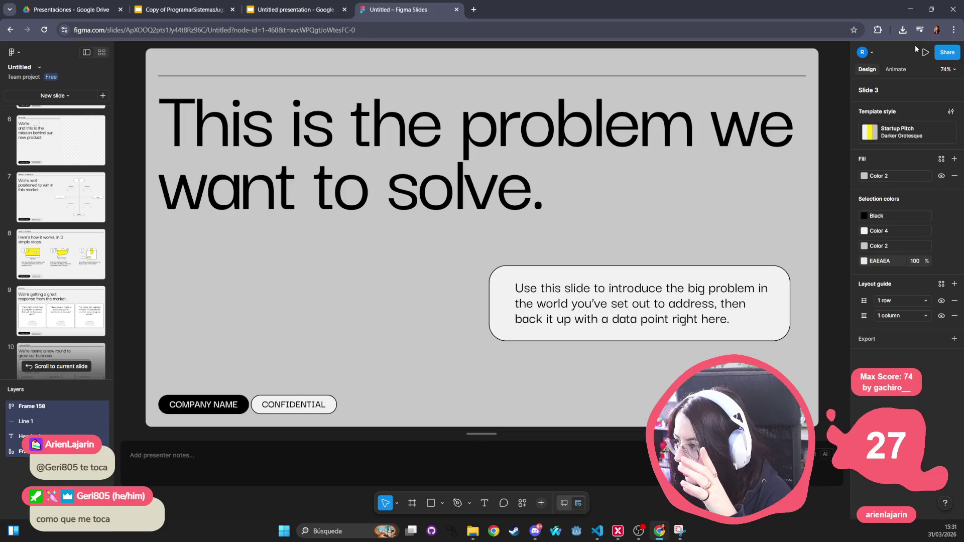
Start presenting the deck in speaker-notes presenter view and begin stepping through slides.
mouse_move(926, 53)
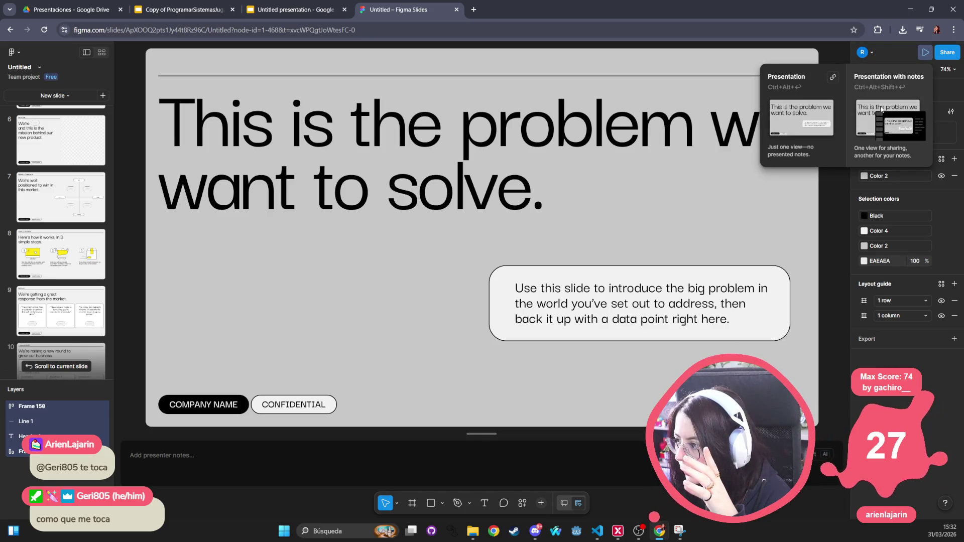
left_click(889, 123)
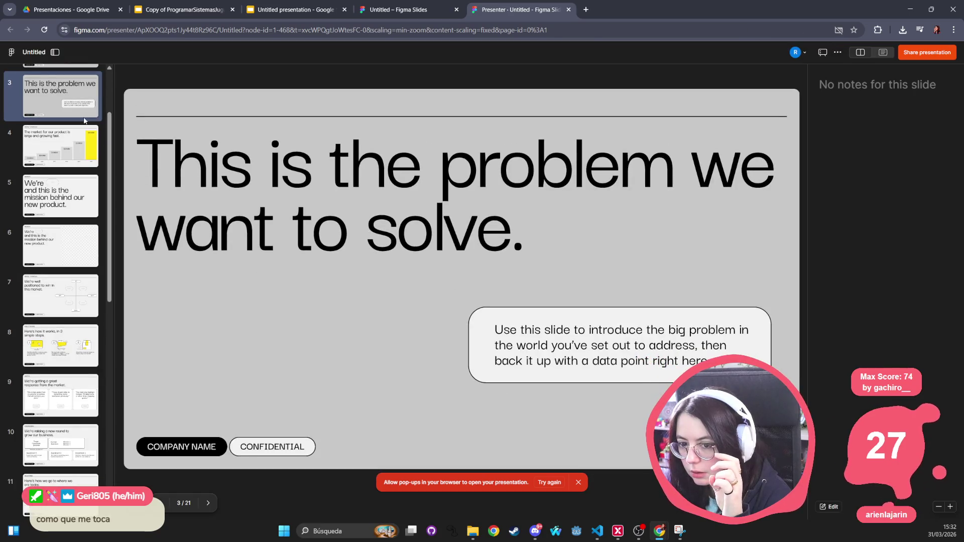
scroll(75, 150, "up", 2)
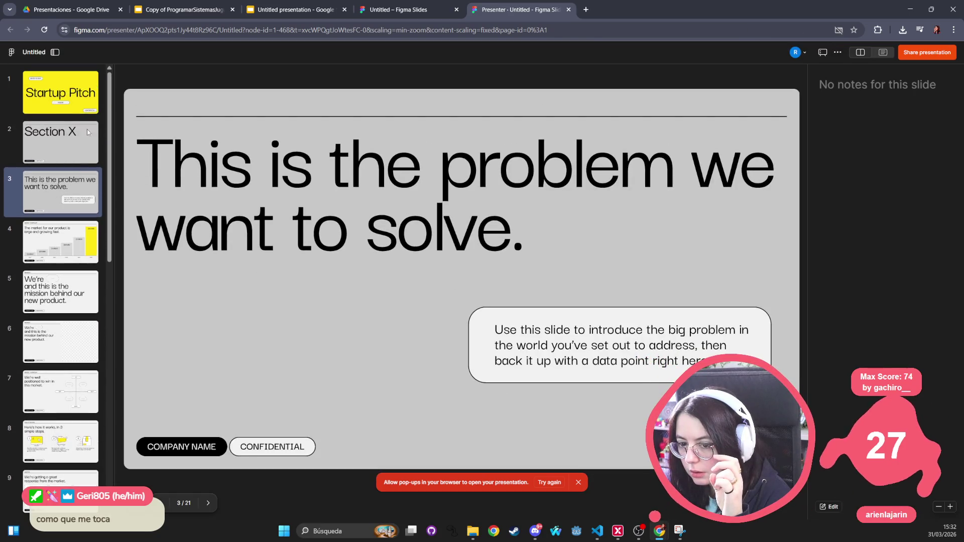
left_click(56, 160)
key("Down")
key("Down")
key("Down")
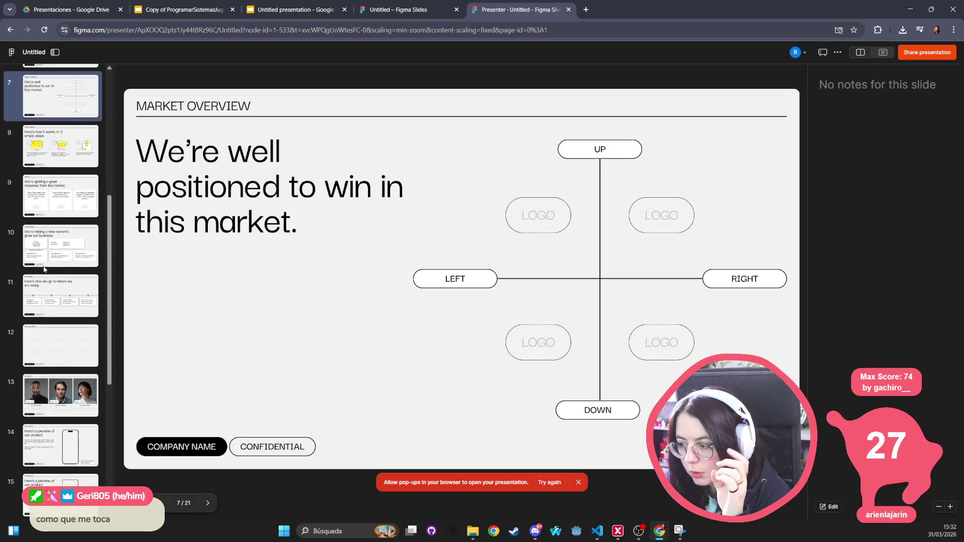
Jump to slides 16 and 17, step back to 14, then return to the editor tab.
left_click(63, 246)
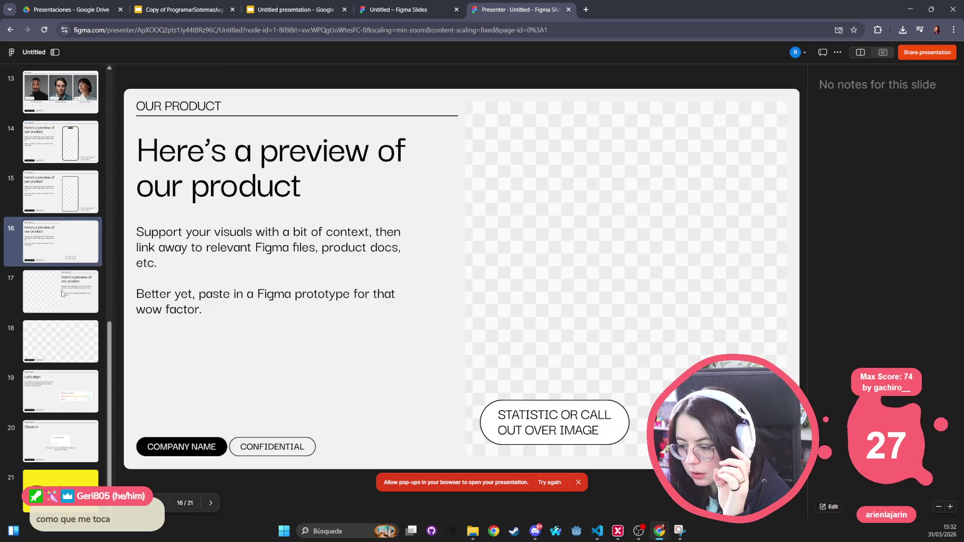
left_click(62, 294)
key("Up")
key("Up")
key("Up")
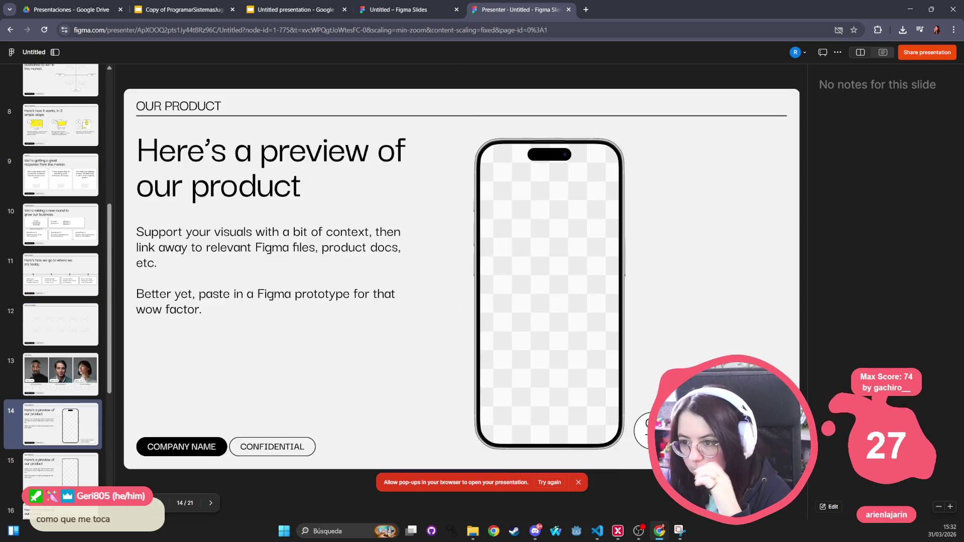
left_click(413, 15)
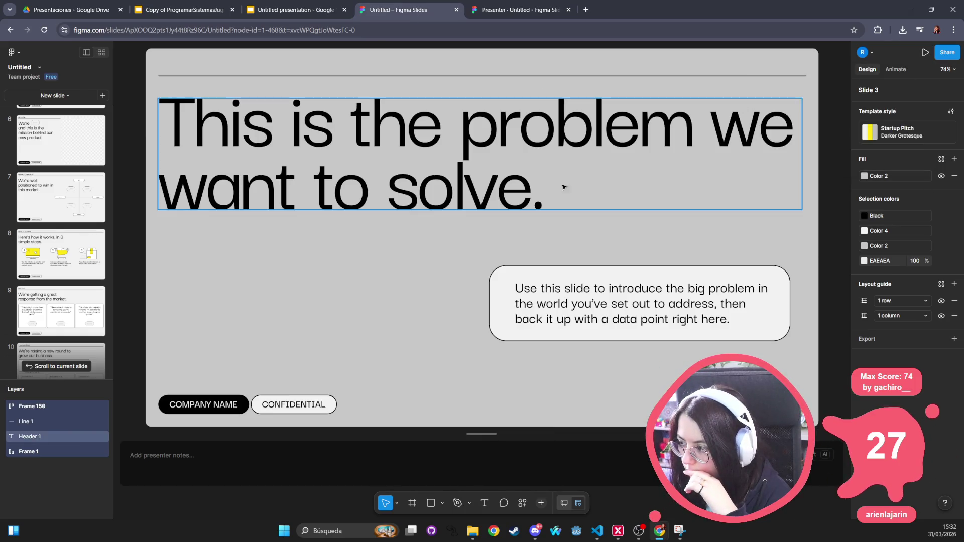
Lay out all 21 slides in grid view and select slide 20, centring it.
left_click(102, 53)
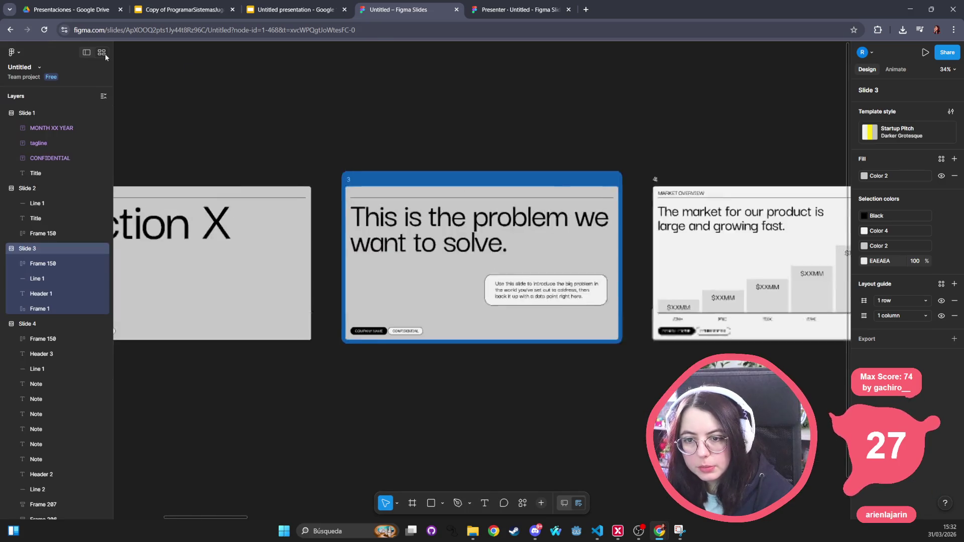
scroll(416, 302, "down", 5)
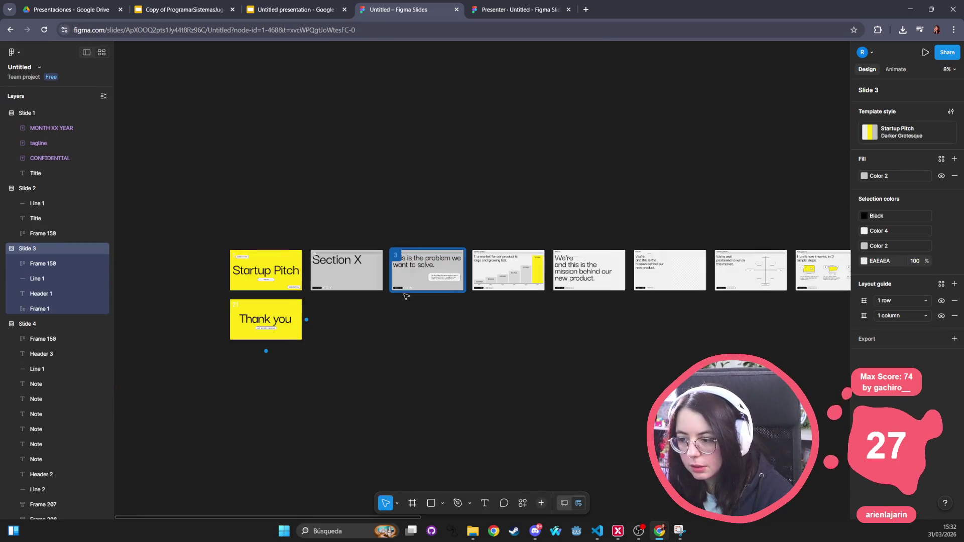
left_click_drag(669, 322, 413, 314)
scroll(566, 323, "right", 15)
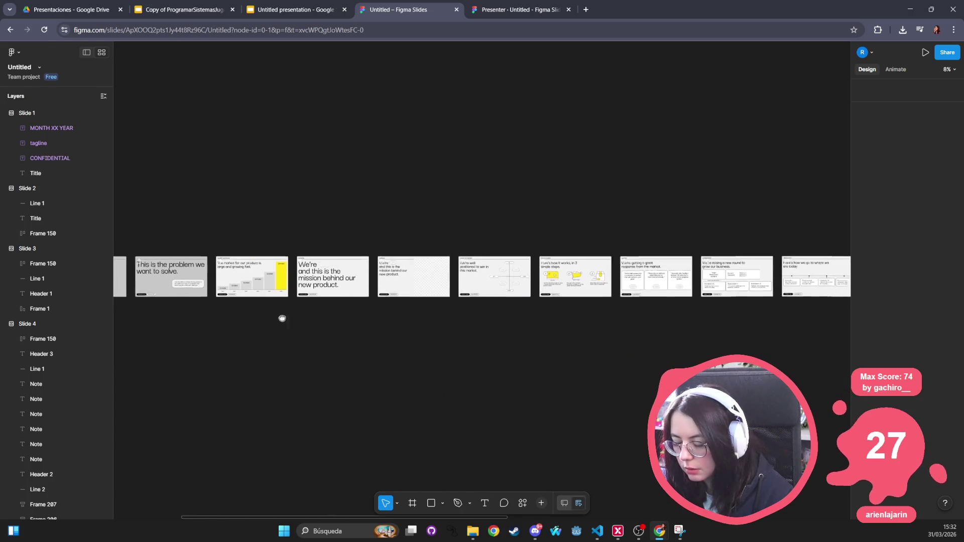
scroll(638, 336, "right", 6)
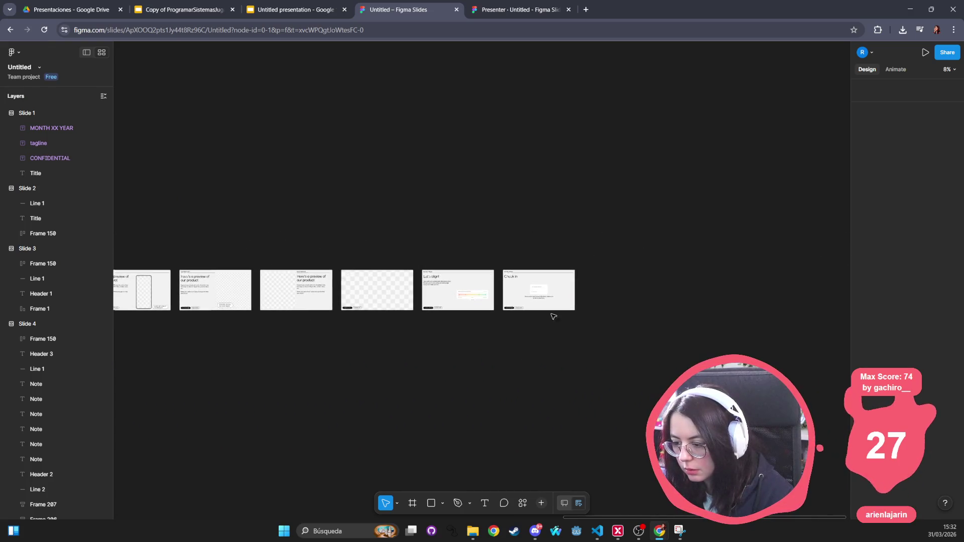
left_click(552, 301)
left_click_drag(415, 367, 586, 324)
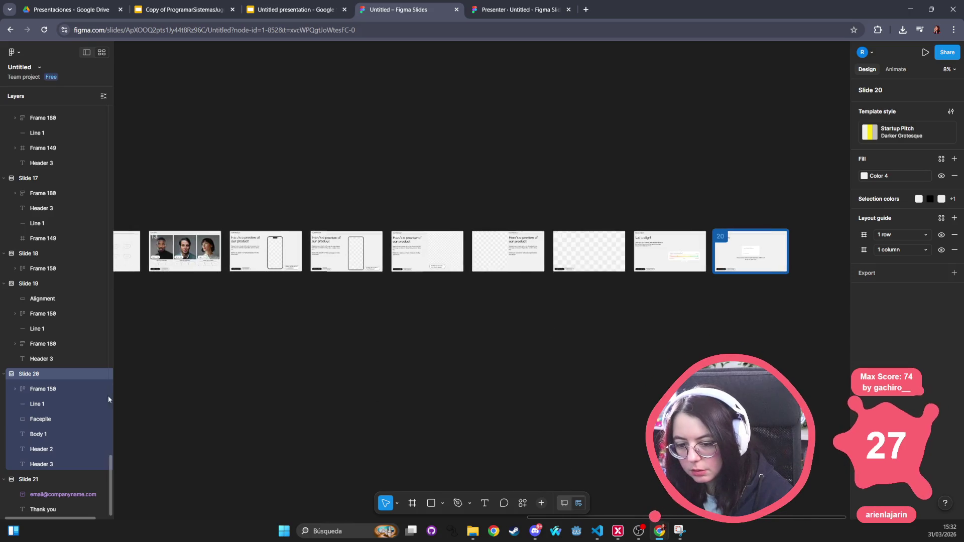
scroll(661, 341, "right", 4)
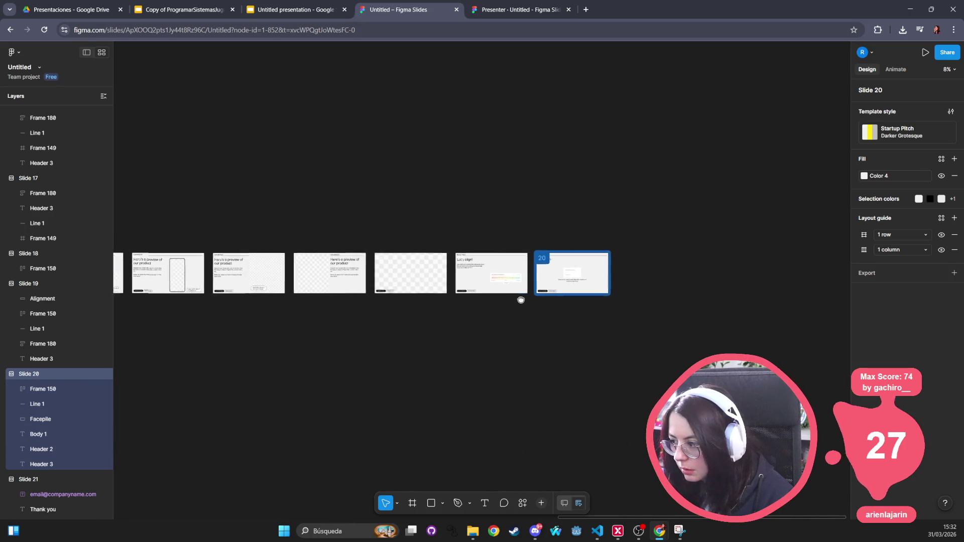
Expand Selection colors to list every colour used on slide 20.
left_click(869, 200)
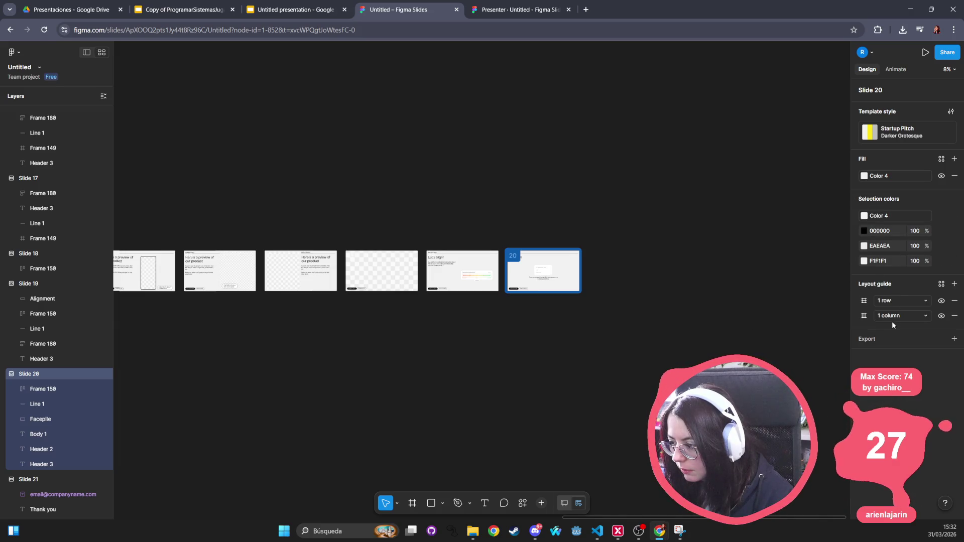
scroll(549, 305, "up", 3)
scroll(568, 336, "down", 4)
scroll(609, 254, "up", 5)
scroll(468, 241, "up", 2)
scroll(239, 256, "up", 3)
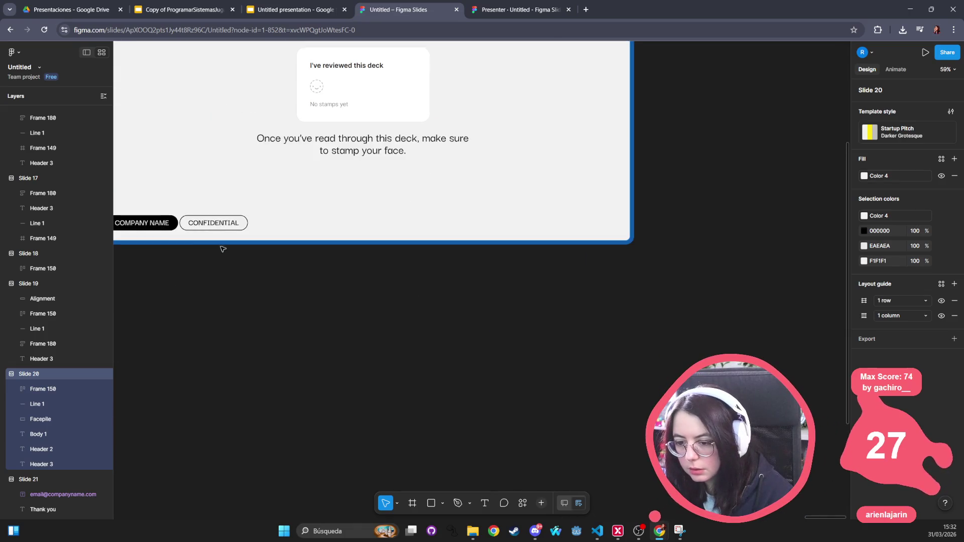
Zoom into slide 20 and inspect the Company name pills and the Check in stamp card.
left_click(236, 225)
scroll(234, 292, "up", 1)
left_click_drag(234, 292, 272, 337)
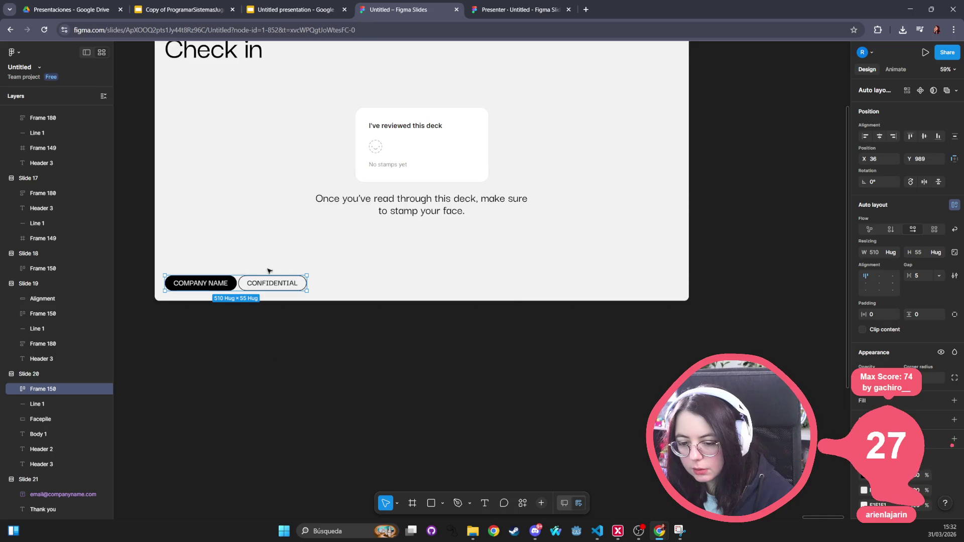
scroll(265, 270, "up", 3)
left_click(425, 228)
scroll(430, 228, "down", 5)
scroll(431, 228, "down", 5)
scroll(333, 323, "left", 10)
scroll(449, 317, "left", 15)
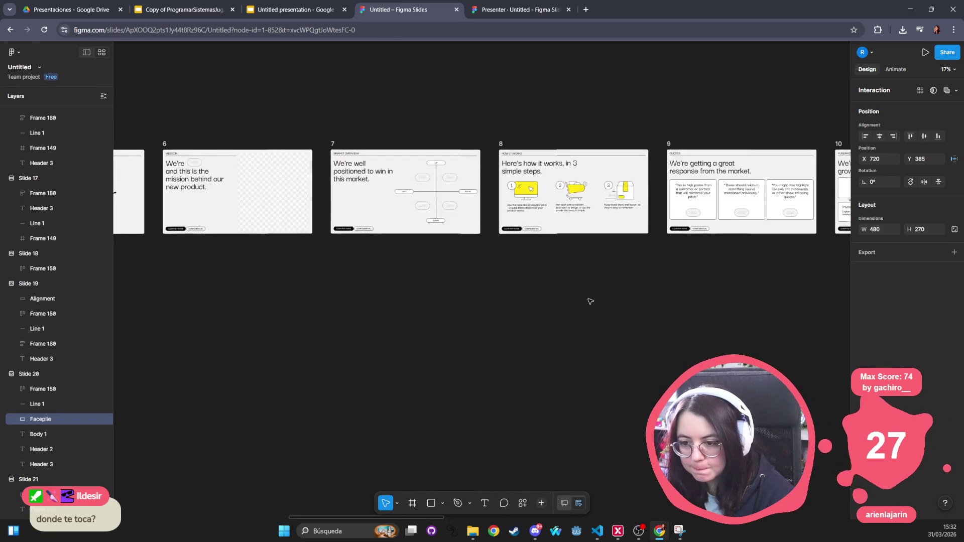
scroll(634, 301, "left", 10)
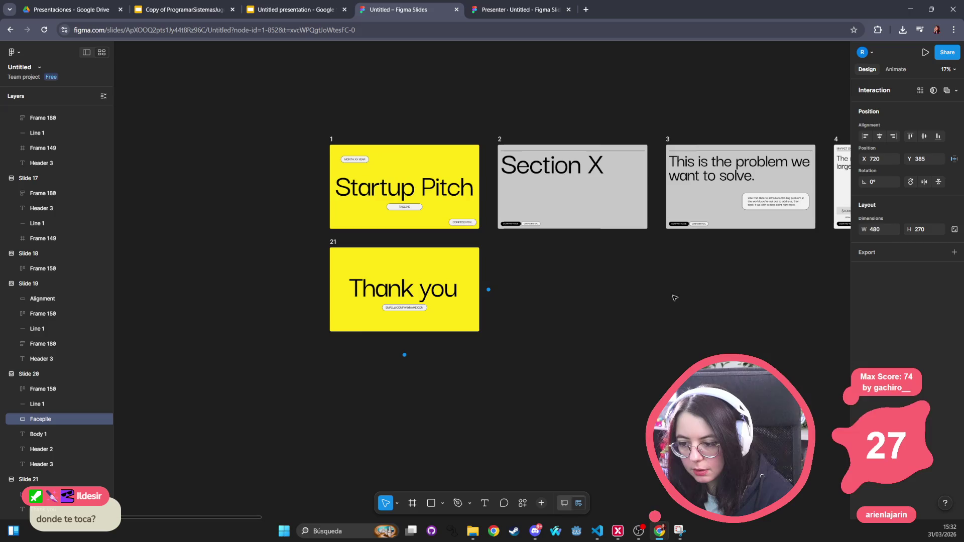
left_click(428, 151)
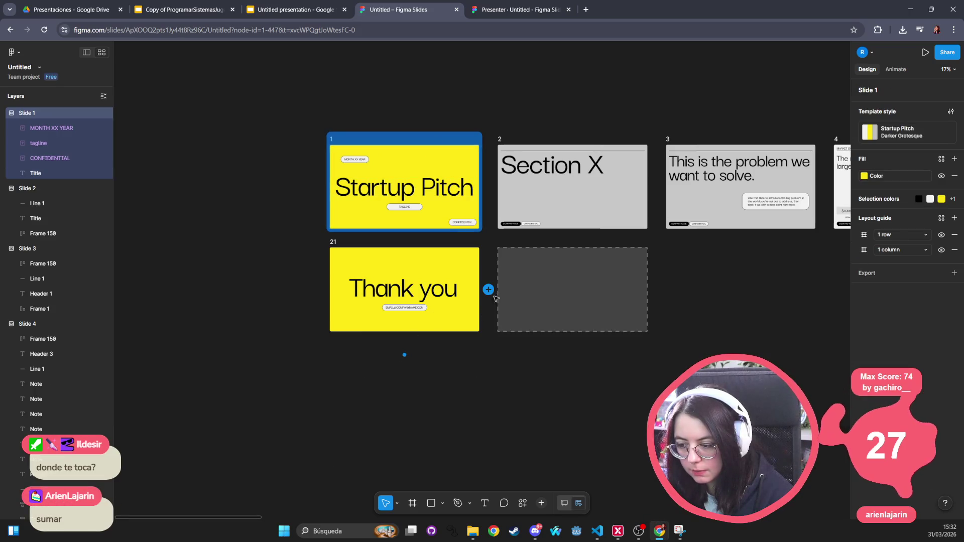
scroll(598, 323, "right", 5)
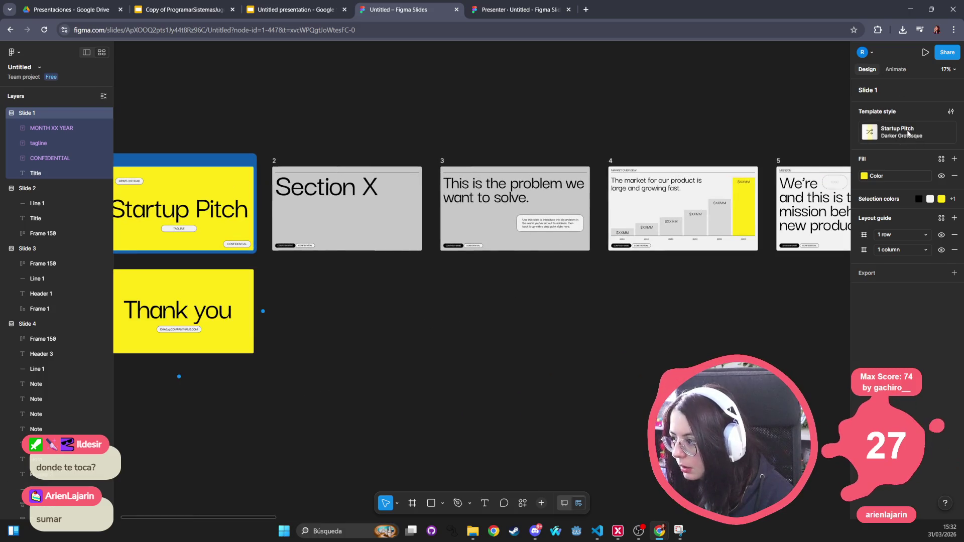
left_click(868, 134)
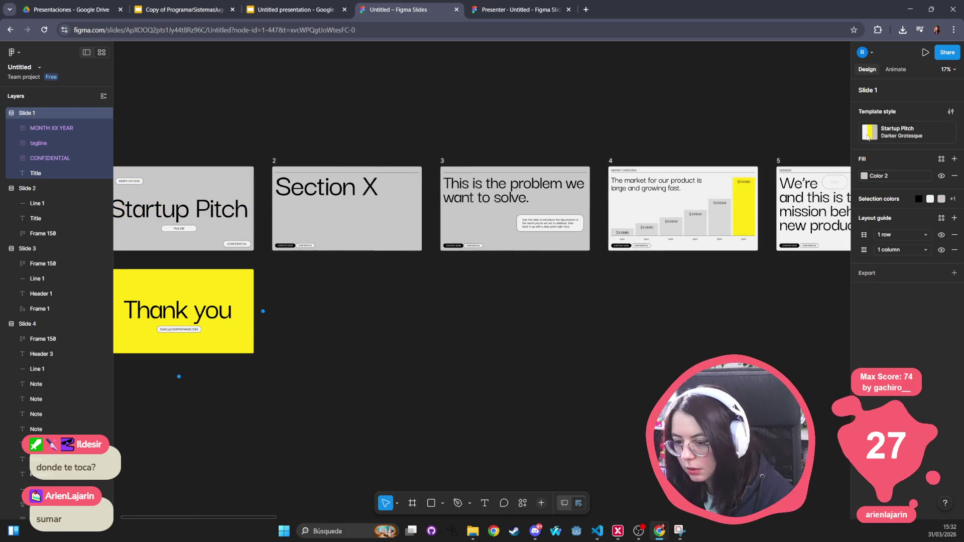
left_click(872, 137)
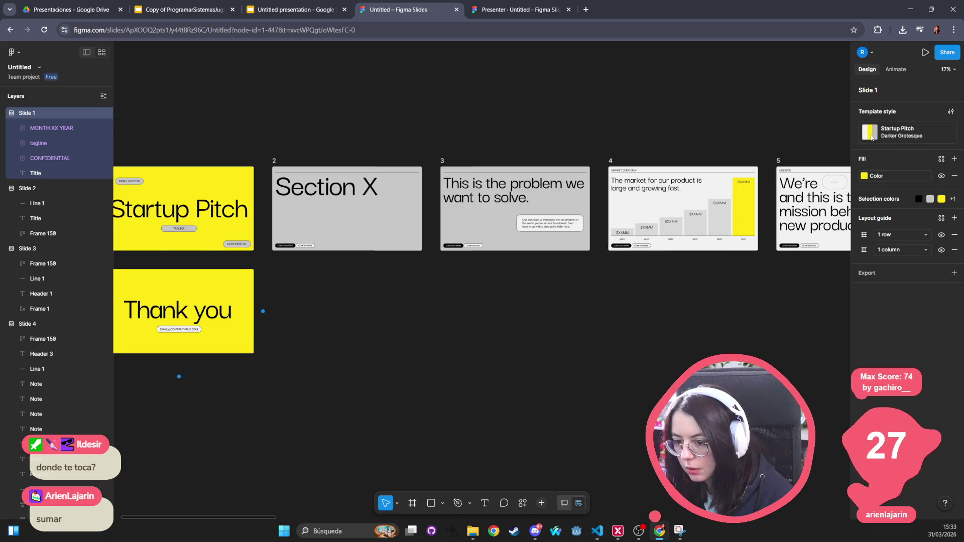
left_click(872, 137)
left_click(872, 137)
left_click(872, 137)
left_click(872, 137)
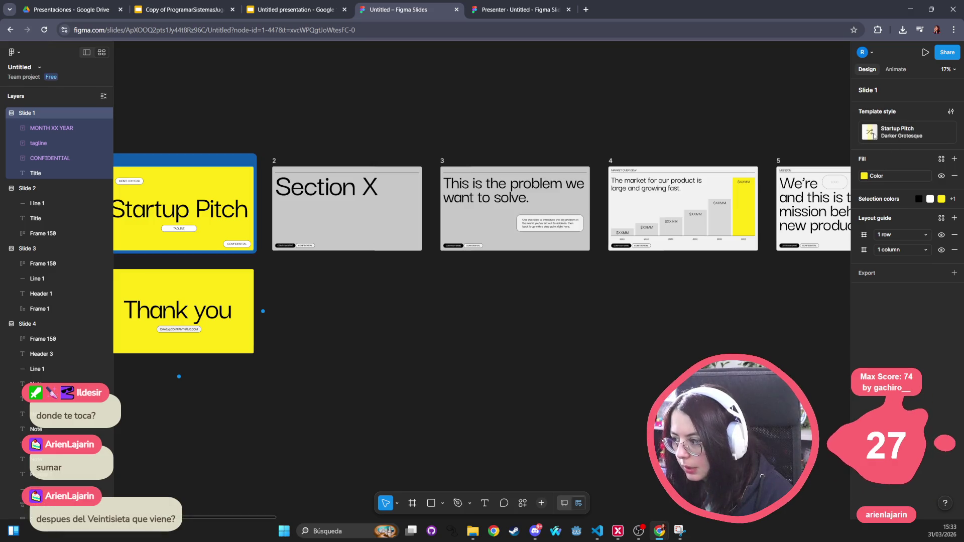
left_click(442, 334)
left_click_drag(617, 134, 372, 162)
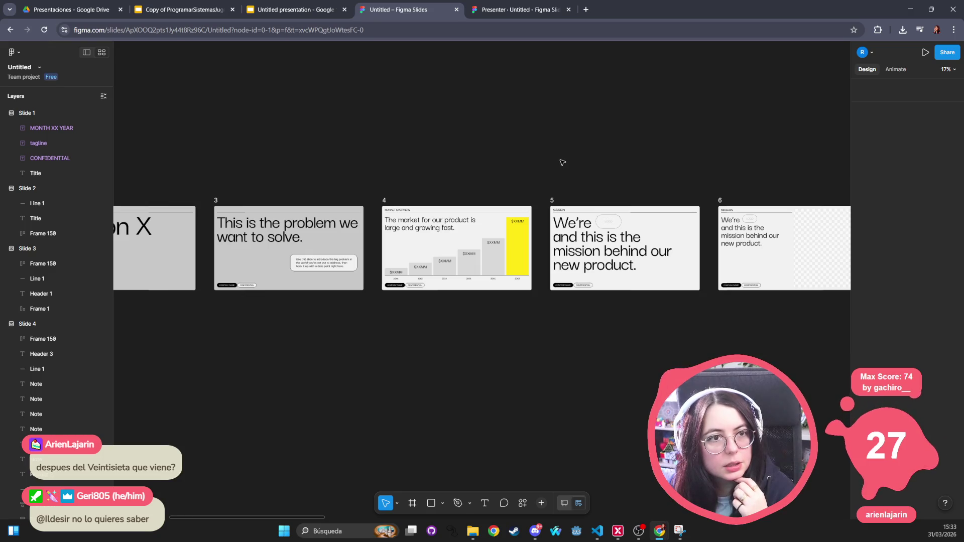
scroll(557, 161, "left", 5)
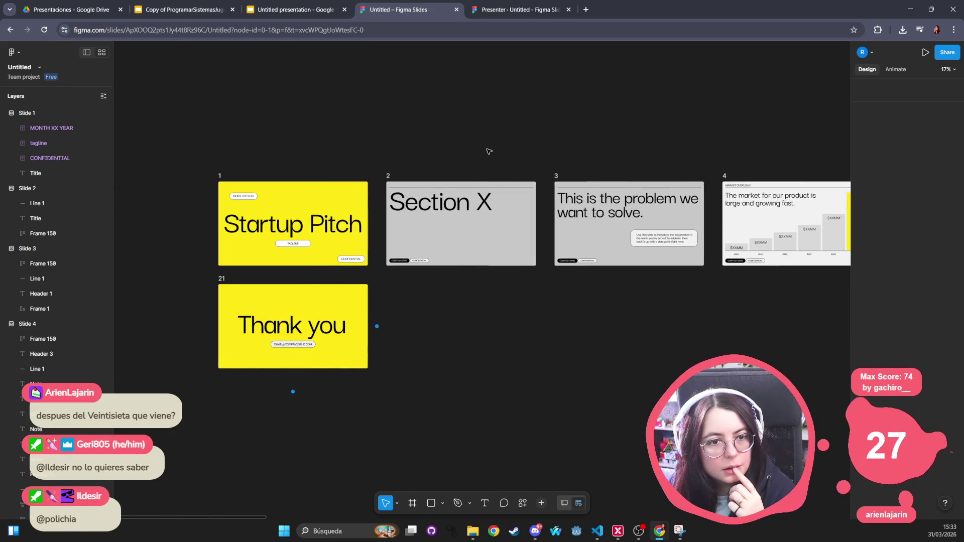
left_click(947, 52)
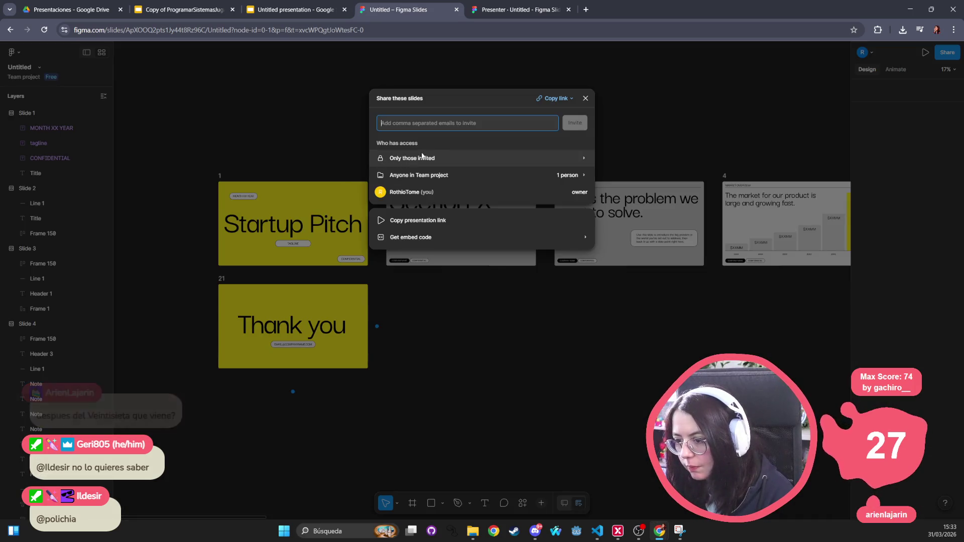
Close the sharing options and rename the file to 'Godot Juego Comercial'.
left_click(442, 253)
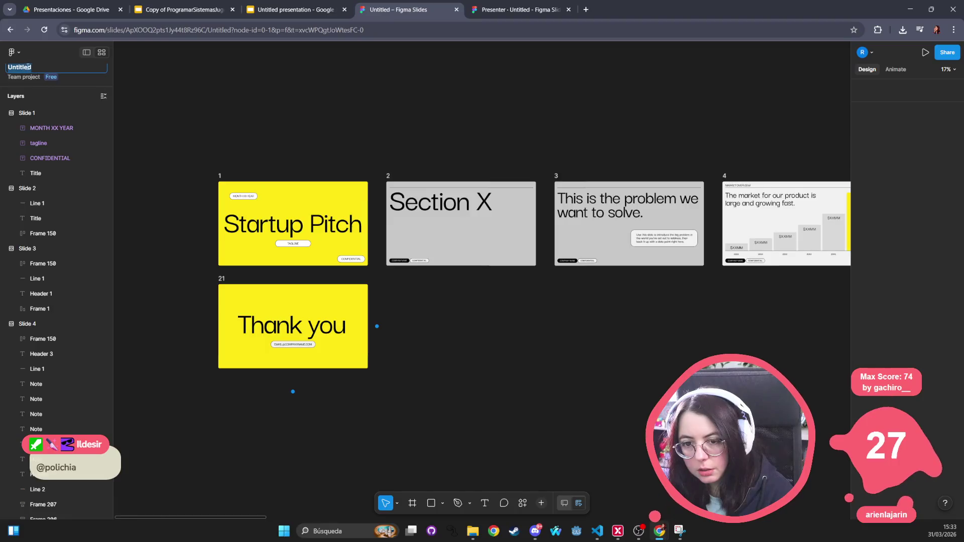
left_click(107, 67)
type("Lo que")
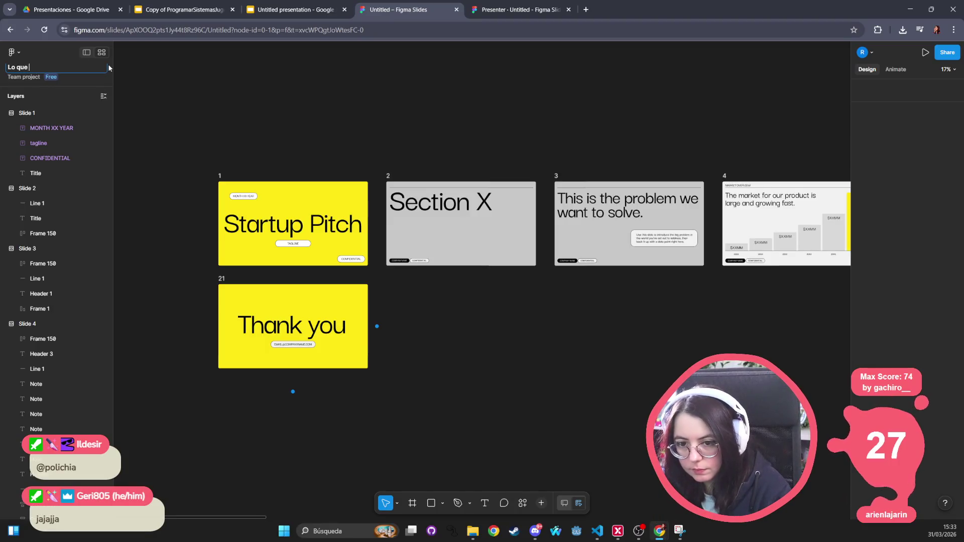
type(" Godot")
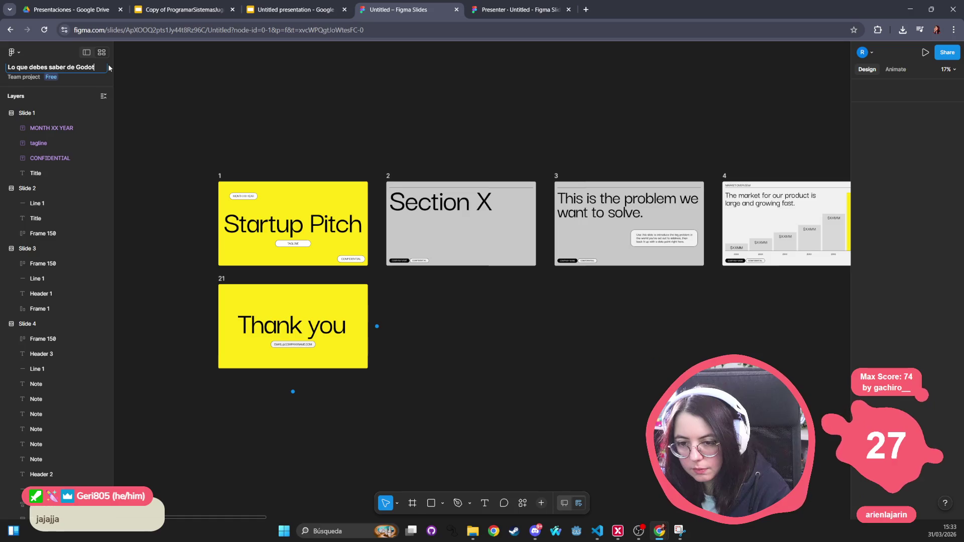
type("God")
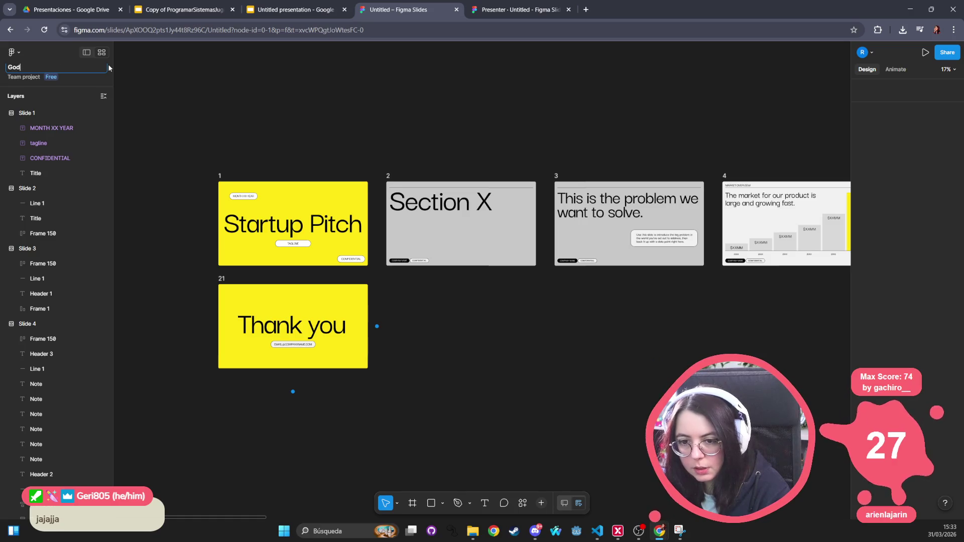
type("ot Juego Comercial")
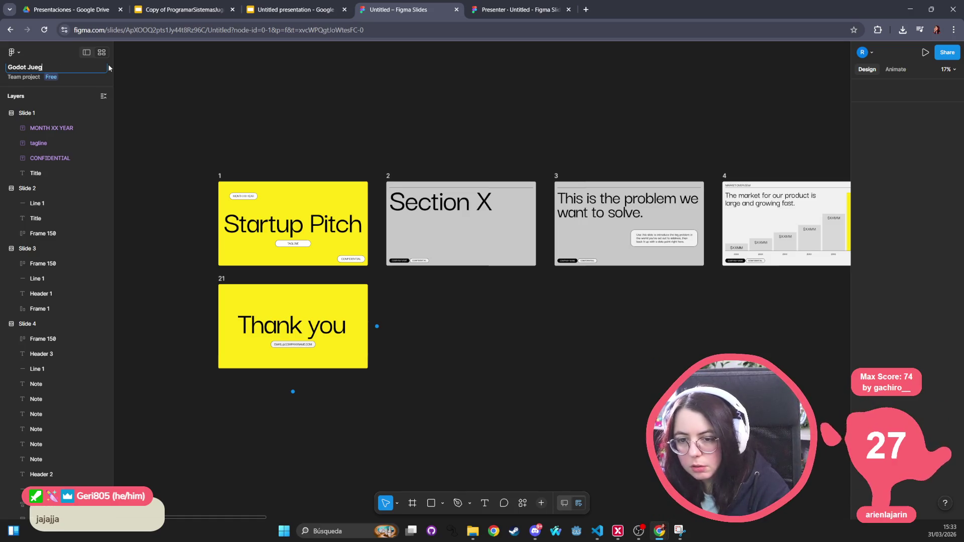
key("Return")
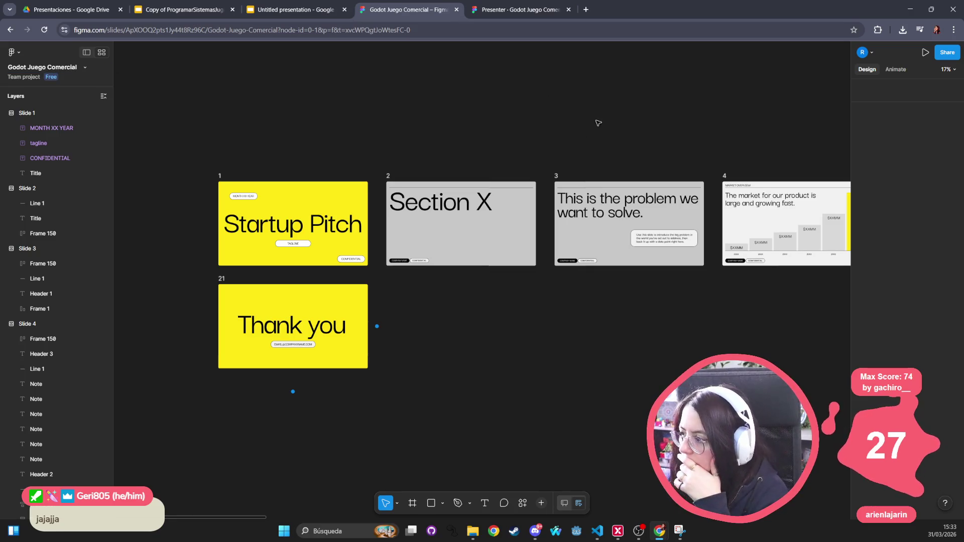
Check the collaborator and copy-link options, then open slide 2, Section X, in single-slide view.
left_click(872, 52)
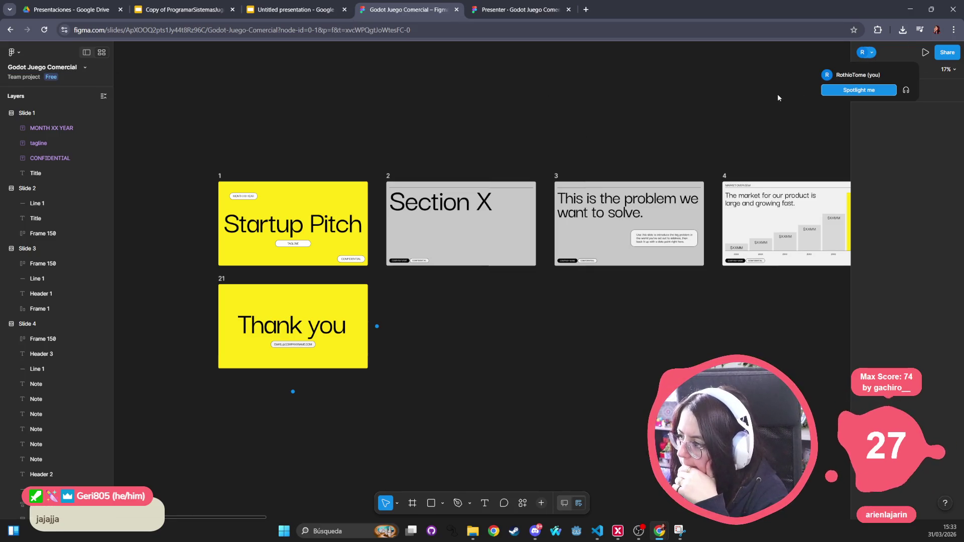
left_click(844, 91)
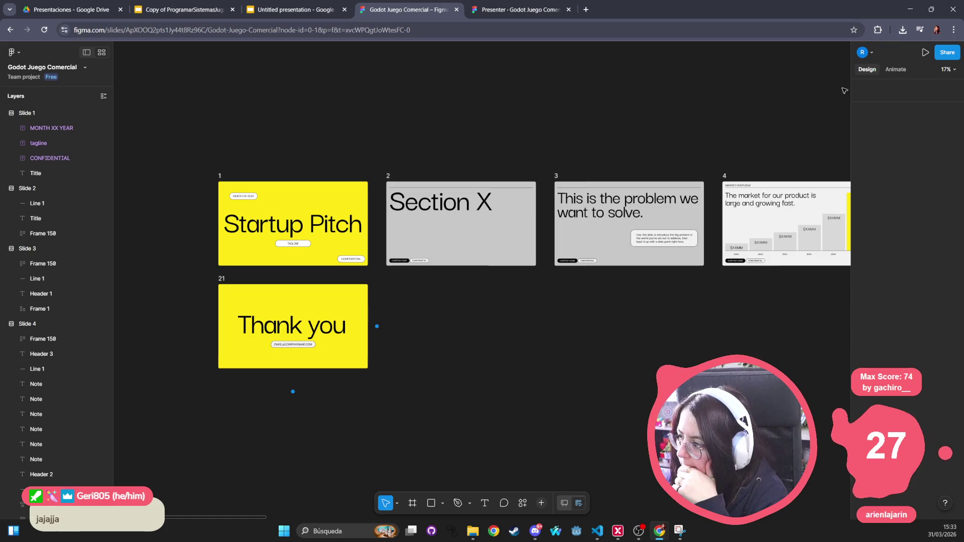
left_click(948, 53)
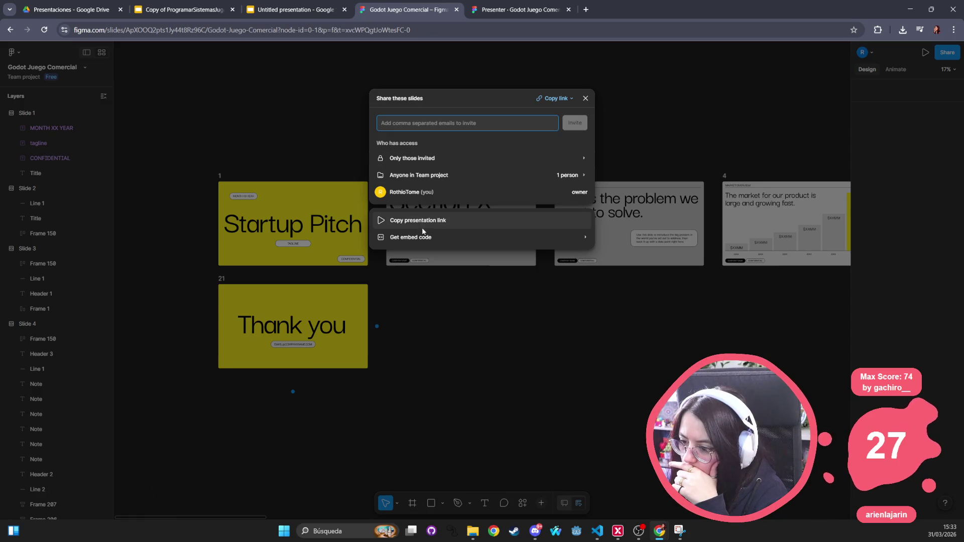
left_click(566, 99)
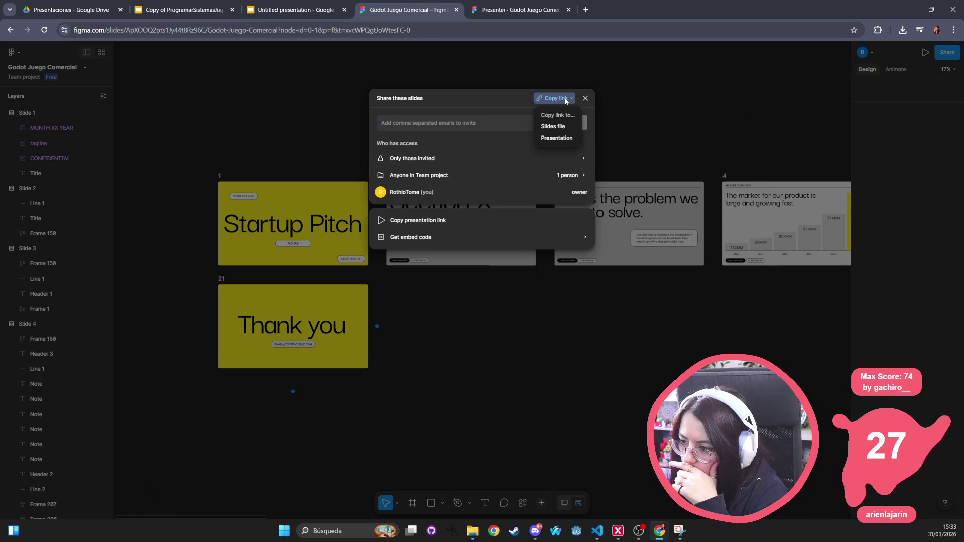
left_click(155, 218)
left_click(170, 230)
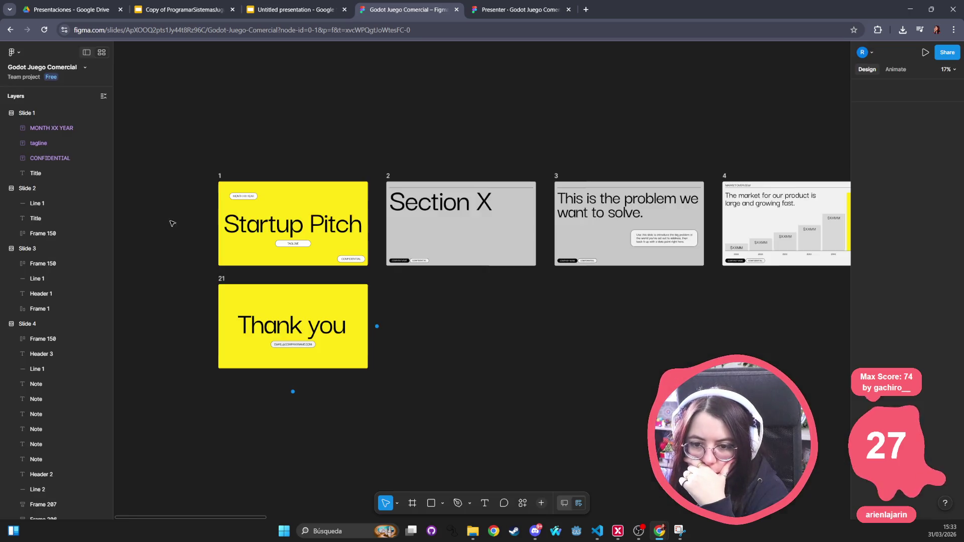
left_click(98, 52)
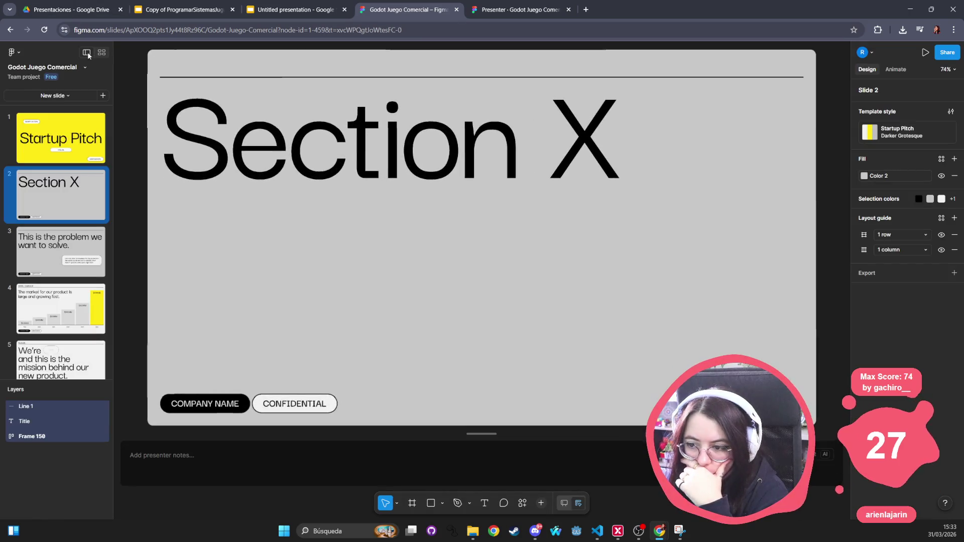
Try a PDF export for Section X, then replace it with a default 1x PNG export.
left_click(873, 274)
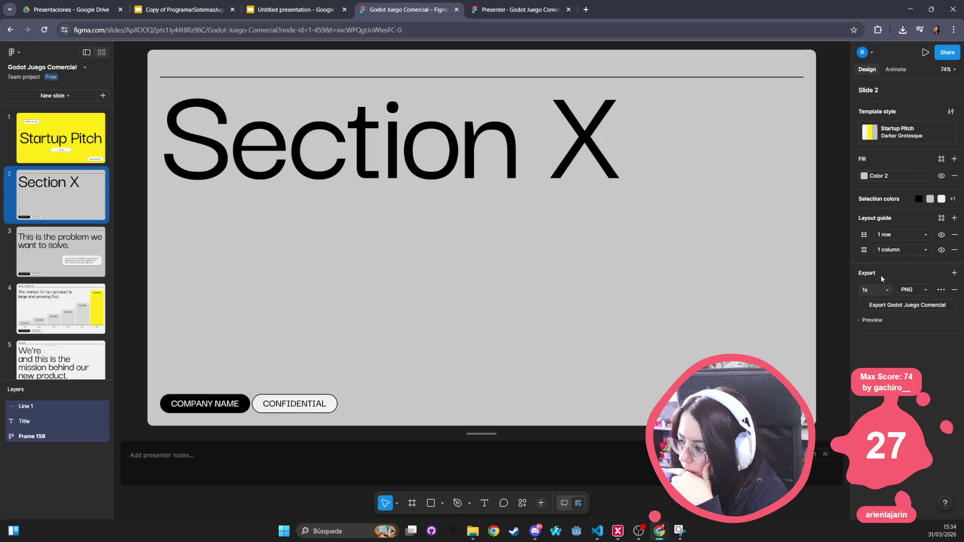
left_click(910, 290)
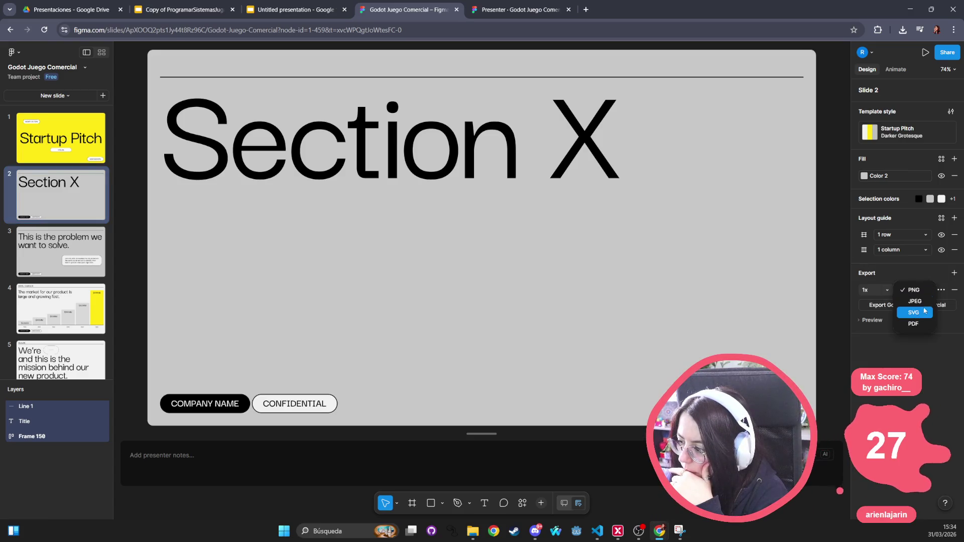
left_click(915, 324)
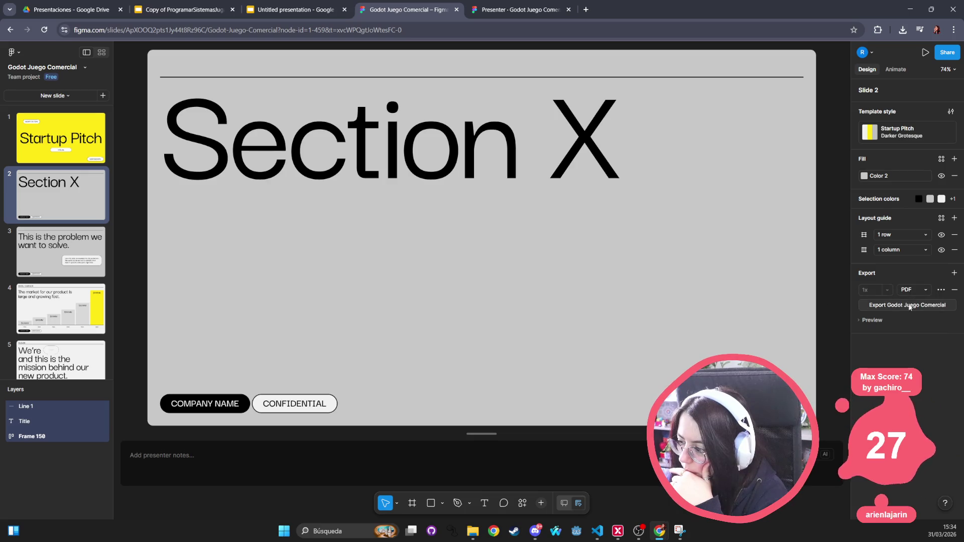
left_click(942, 290)
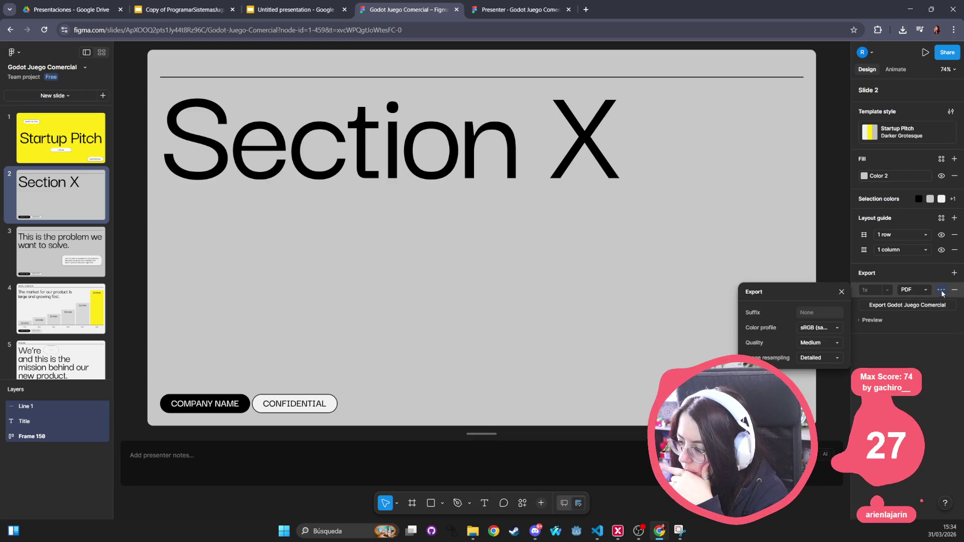
left_click(955, 290)
left_click(953, 273)
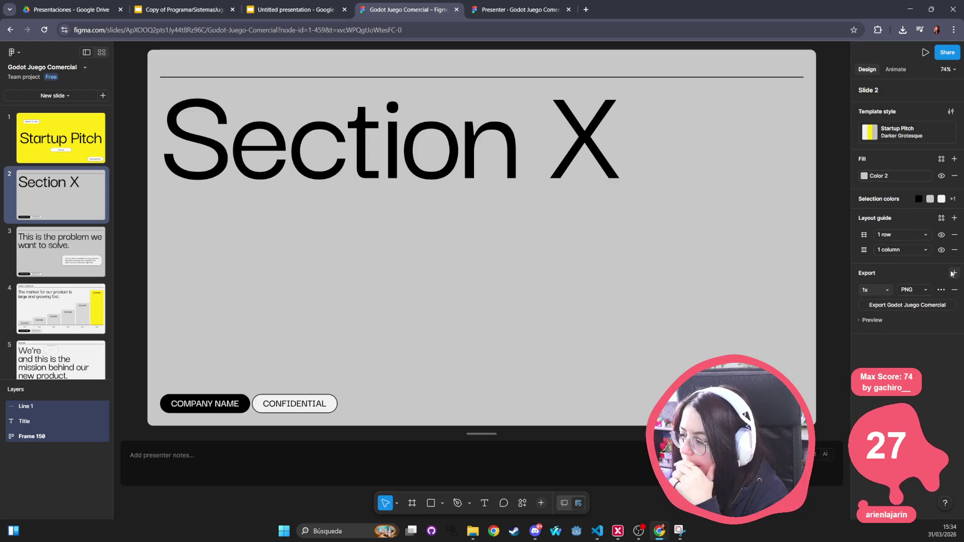
left_click(907, 290)
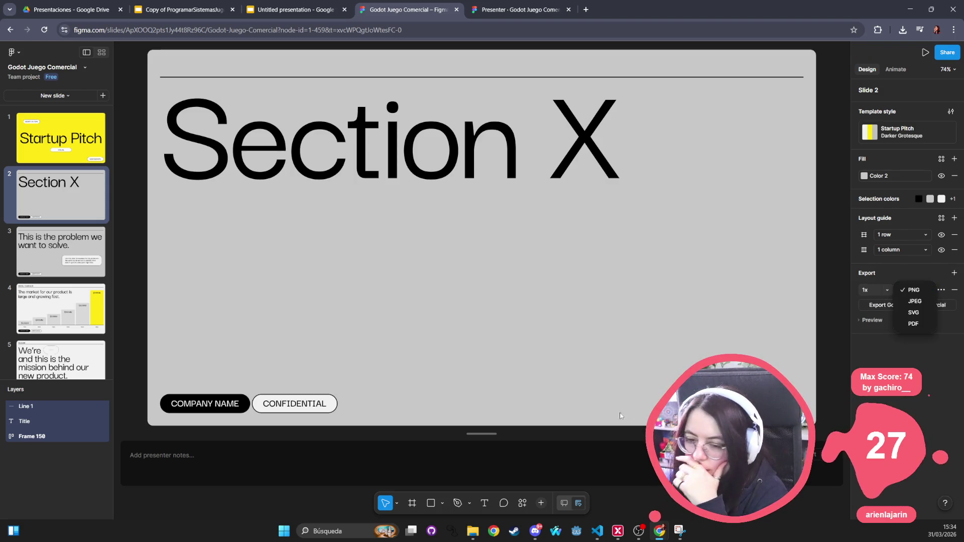
left_click(445, 300)
Step through slides 1, 3 and 4 to reach slide 5, the Mission slide.
left_click(60, 138)
left_click(61, 251)
left_click(61, 300)
left_click(72, 360)
scroll(60, 301, "down", 3)
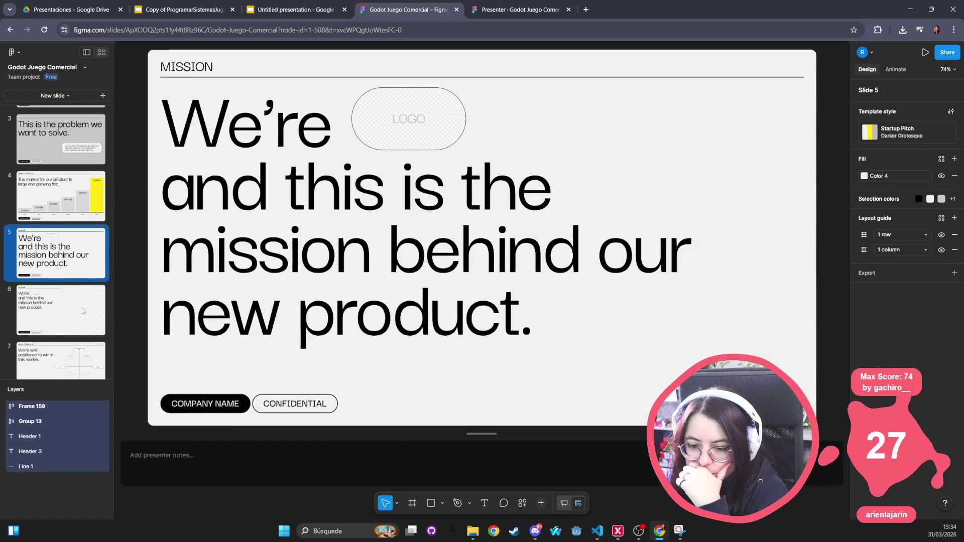
Step through slides 6 and 7 to the Quotes slide, select its first quote card, and close the editor tab.
left_click(60, 290)
left_click(51, 359)
scroll(52, 358, "down", 3)
left_click(63, 314)
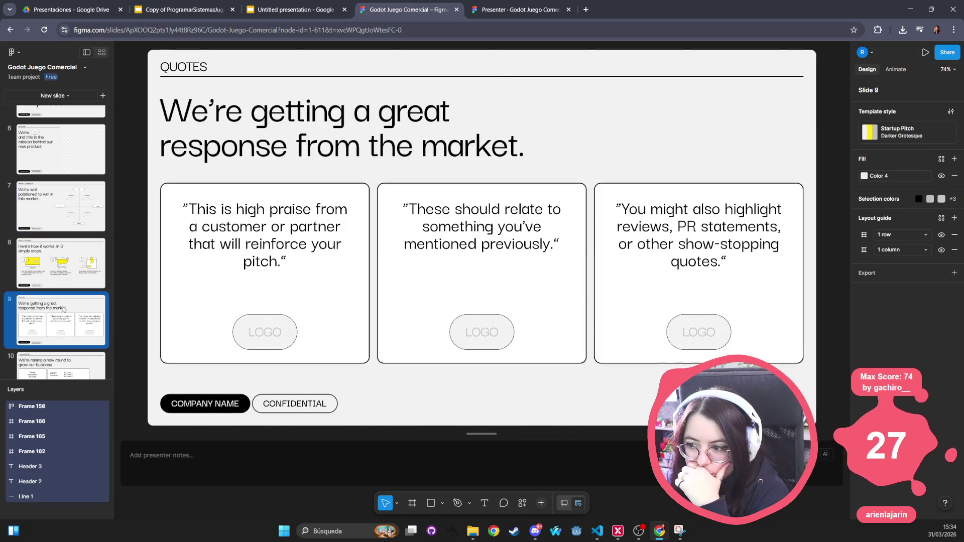
left_click(274, 330)
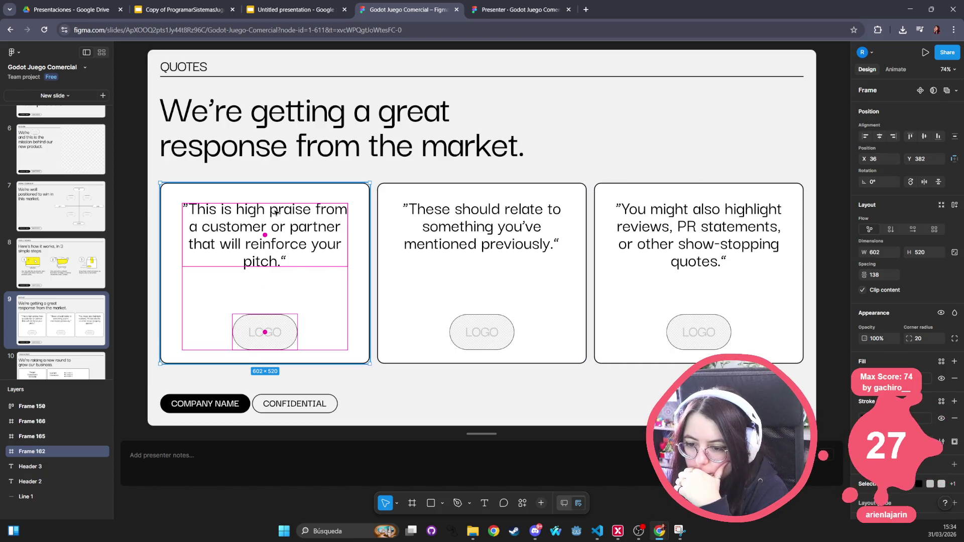
scroll(104, 284, "up", 5)
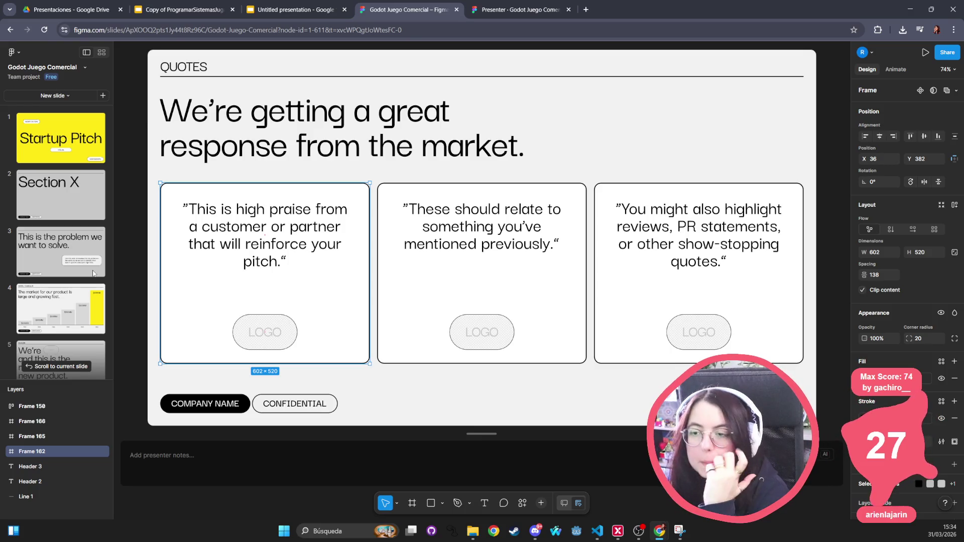
middle_click(432, 14)
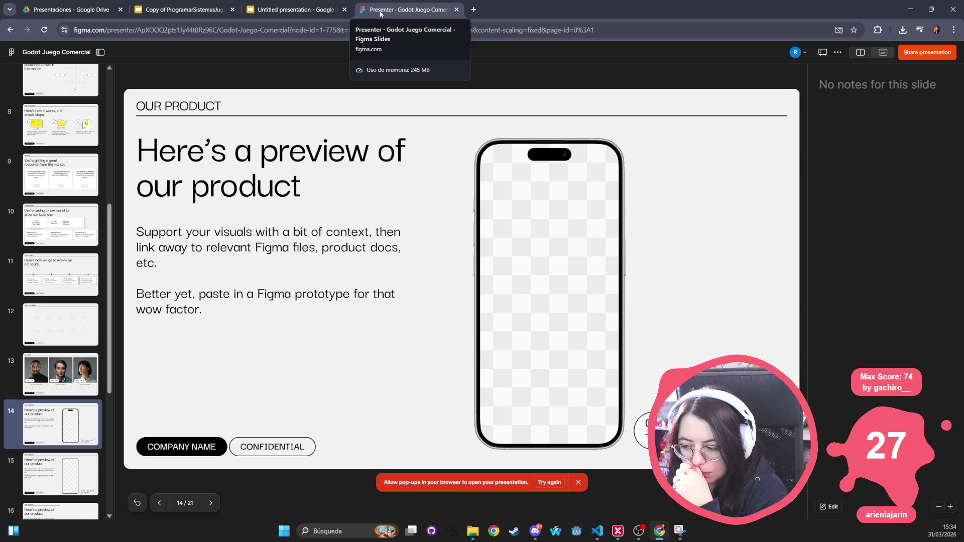
Move the presenter back to Section X and the problem slide, then switch to the Google Slides tab.
scroll(47, 214, "up", 7)
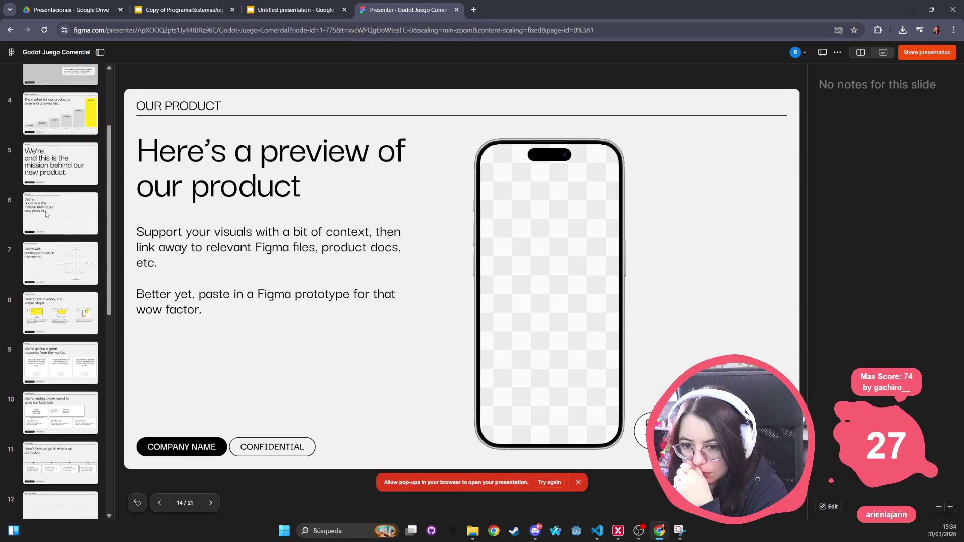
left_click(71, 150)
left_click(65, 191)
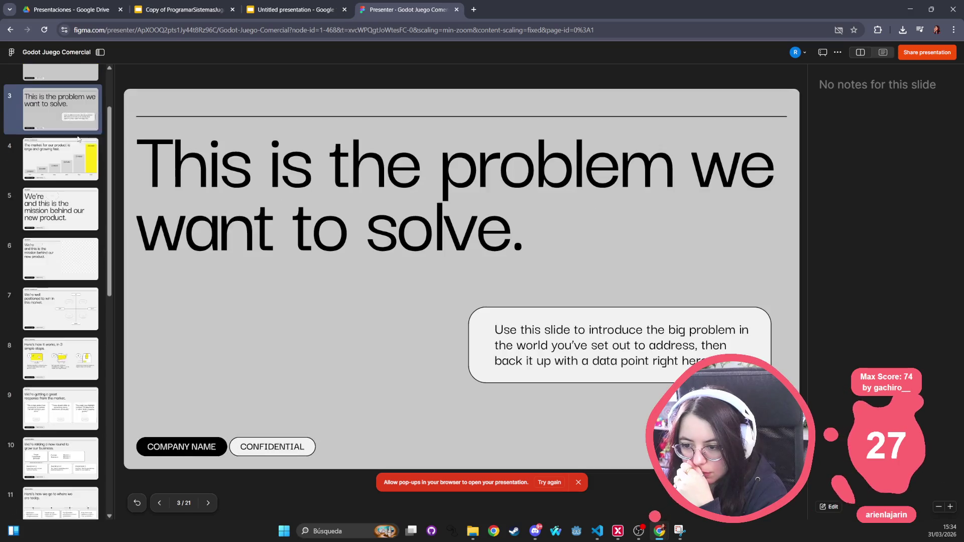
left_click(327, 12)
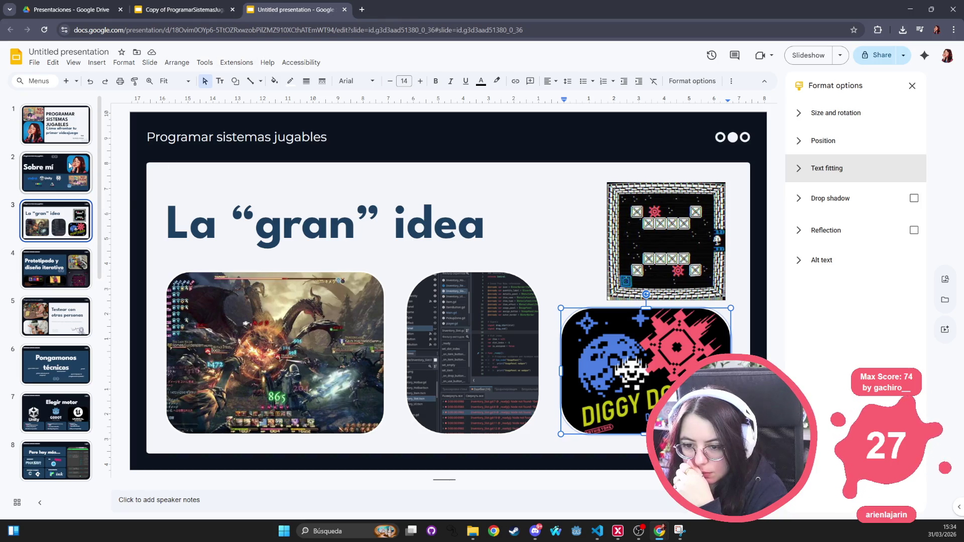
Open the PROGRAMAR SISTEMAS JUGABLES title slide and show the portrait image's size, rotation and position.
left_click(86, 117)
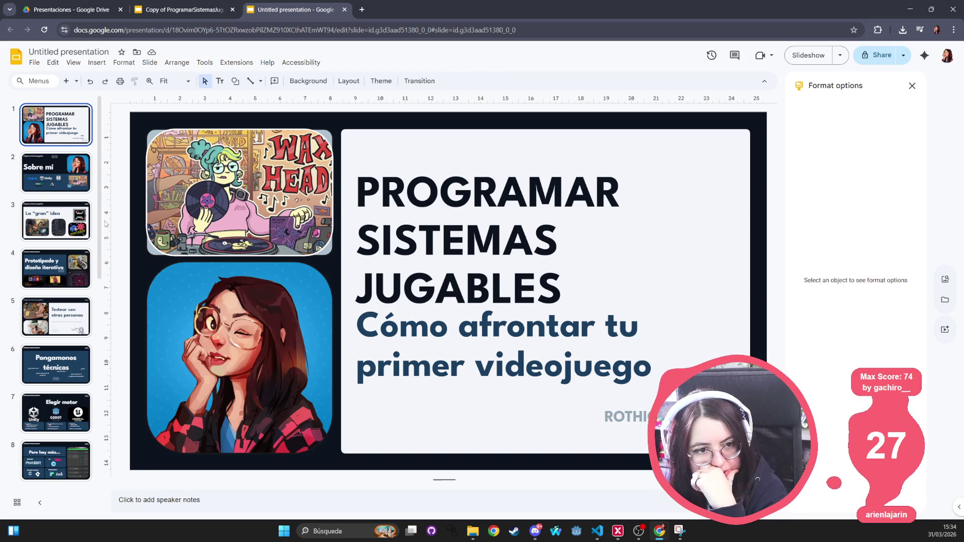
left_click(224, 339)
left_click(228, 290)
key("Escape")
left_click(836, 113)
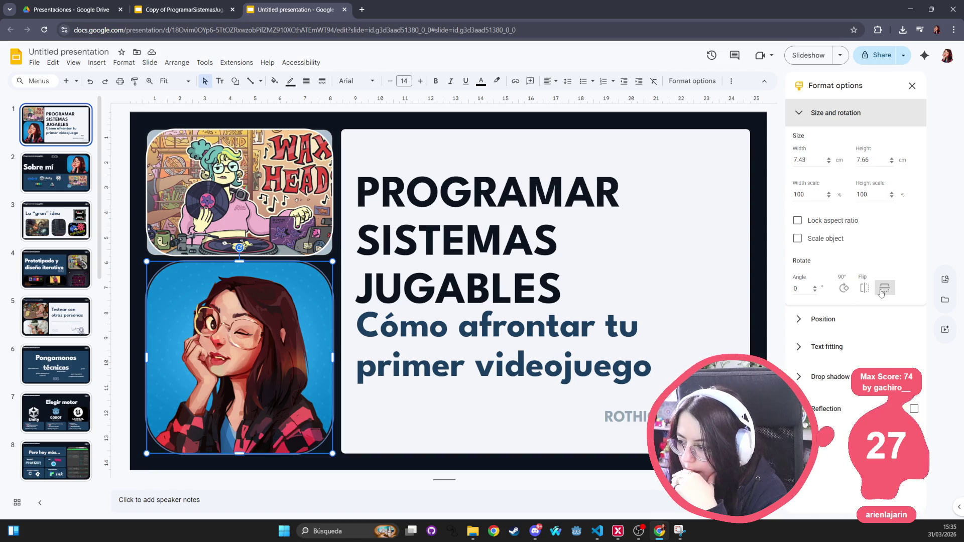
left_click(823, 319)
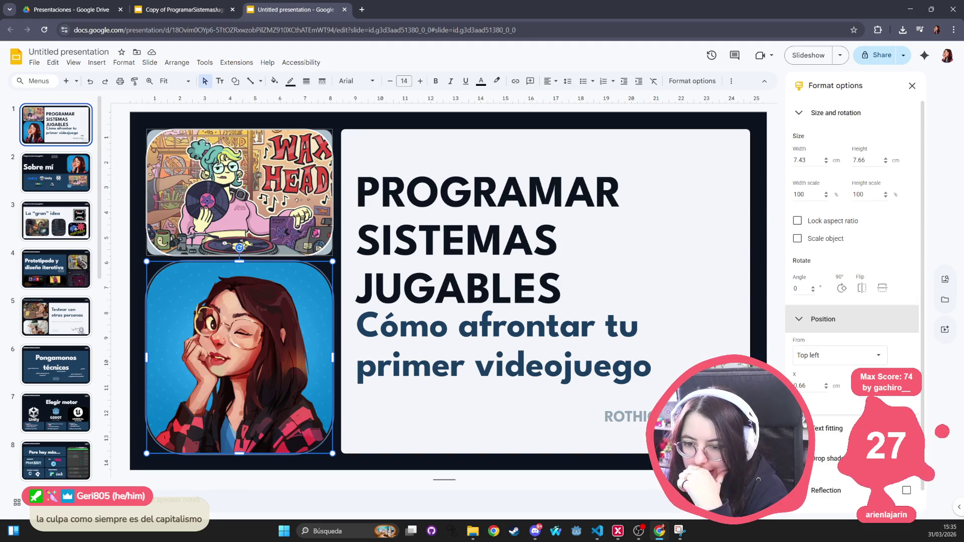
Select the WAX HEAD image, then the white title panel measuring 16.31 × 12.94 cm.
left_click(162, 149)
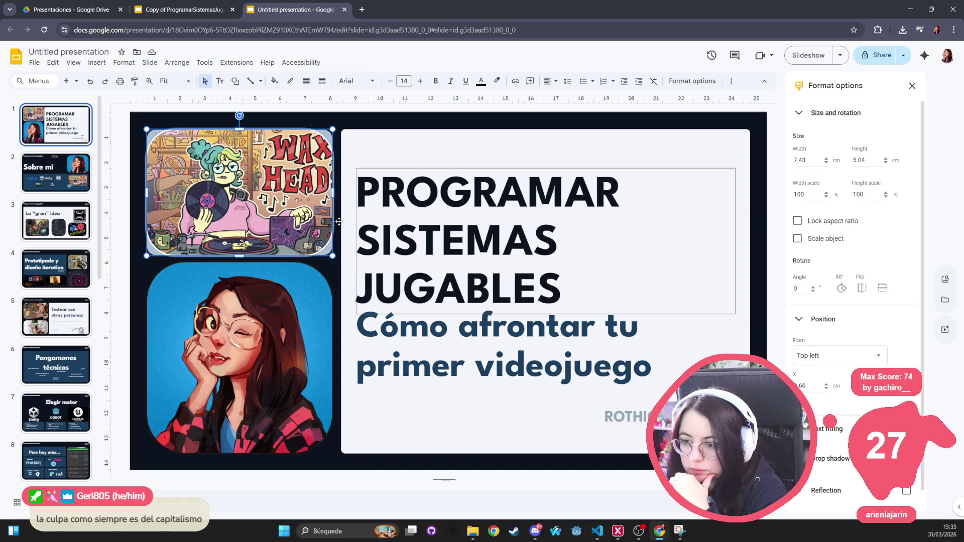
left_click(364, 146)
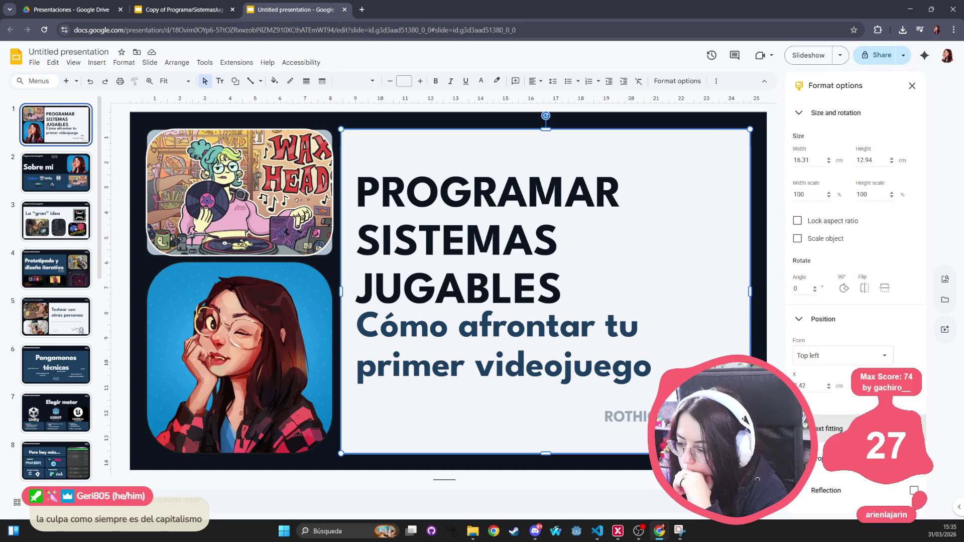
left_click(387, 148)
key("Escape")
left_click(351, 140)
left_click(235, 81)
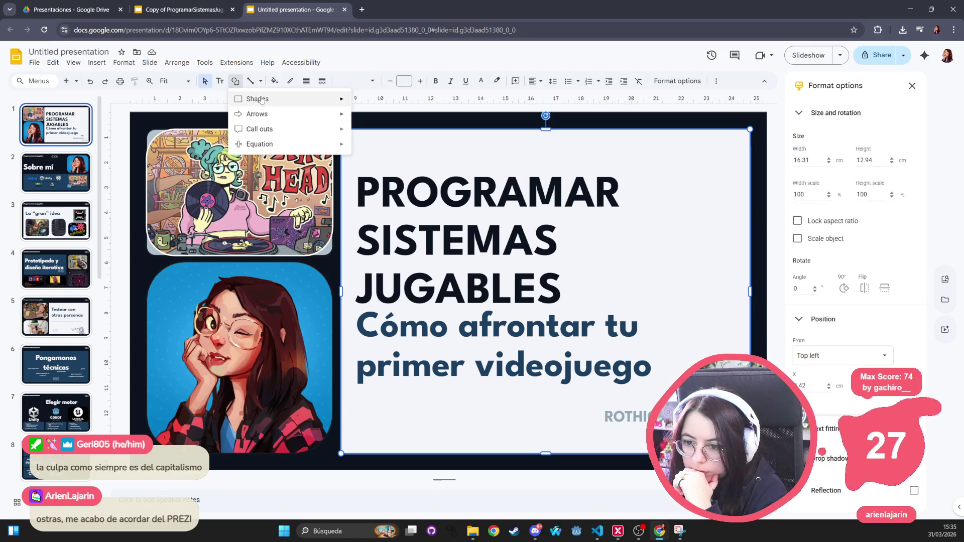
mouse_move(262, 100)
left_click(369, 103)
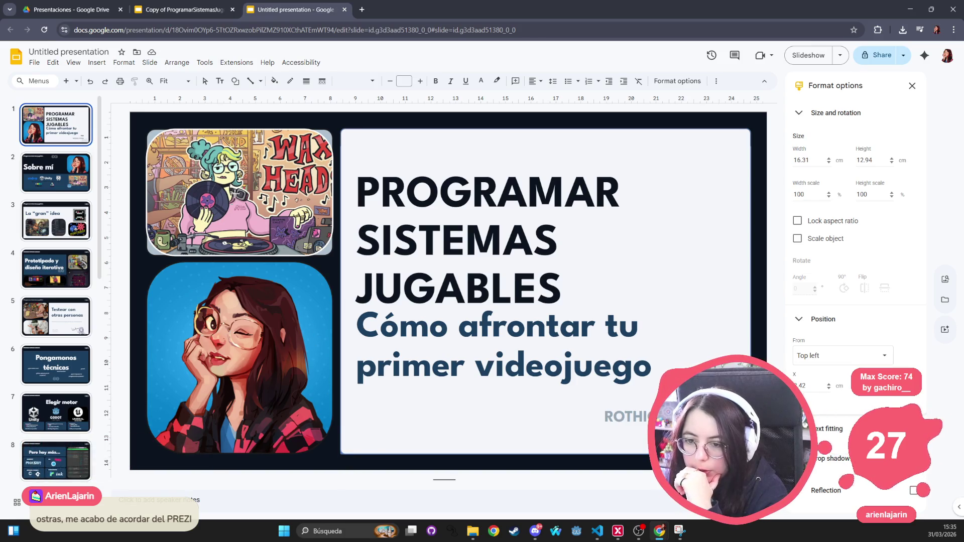
left_click_drag(150, 120, 244, 209)
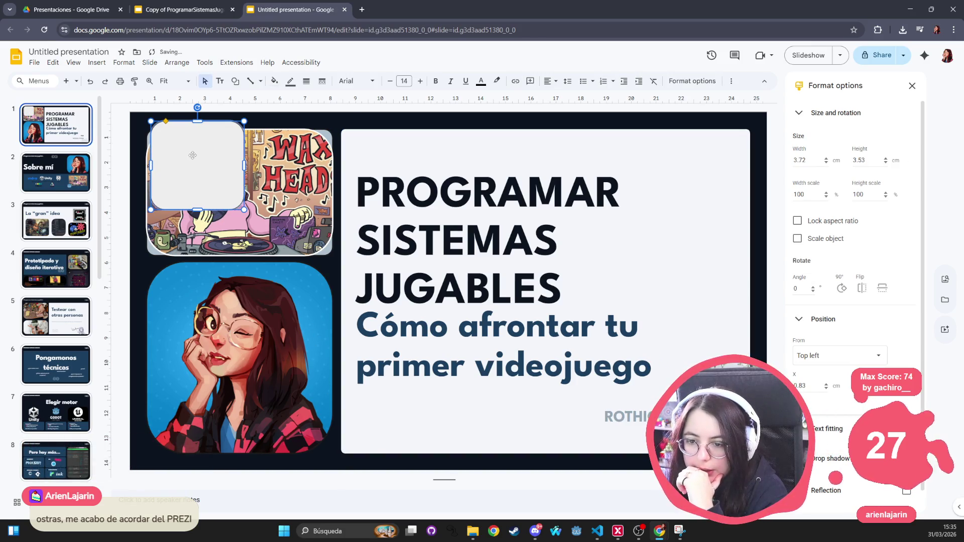
key("Escape")
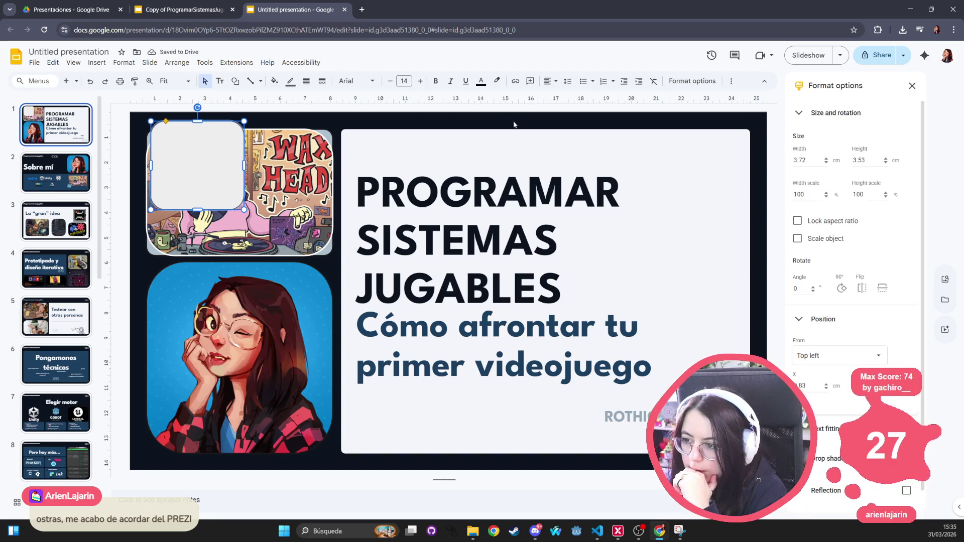
right_click(186, 124)
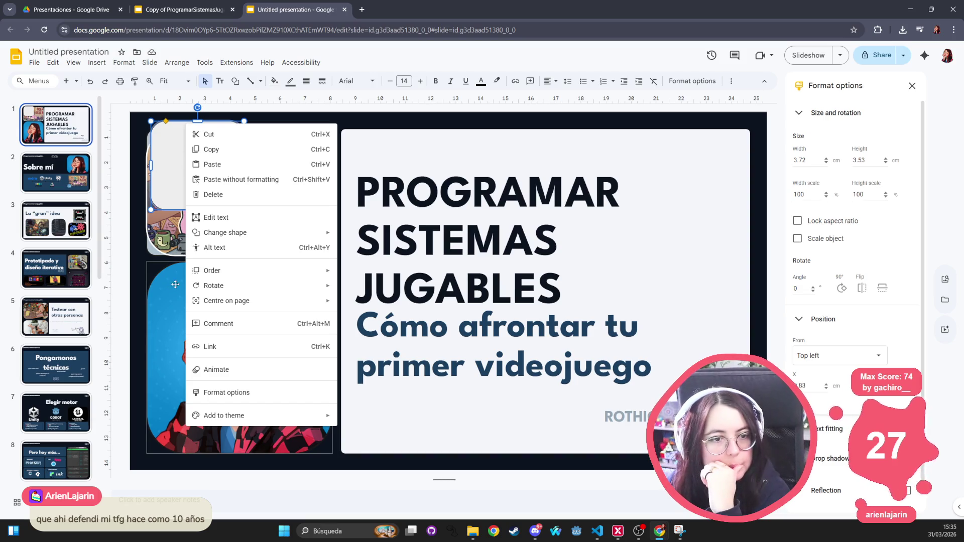
mouse_move(189, 286)
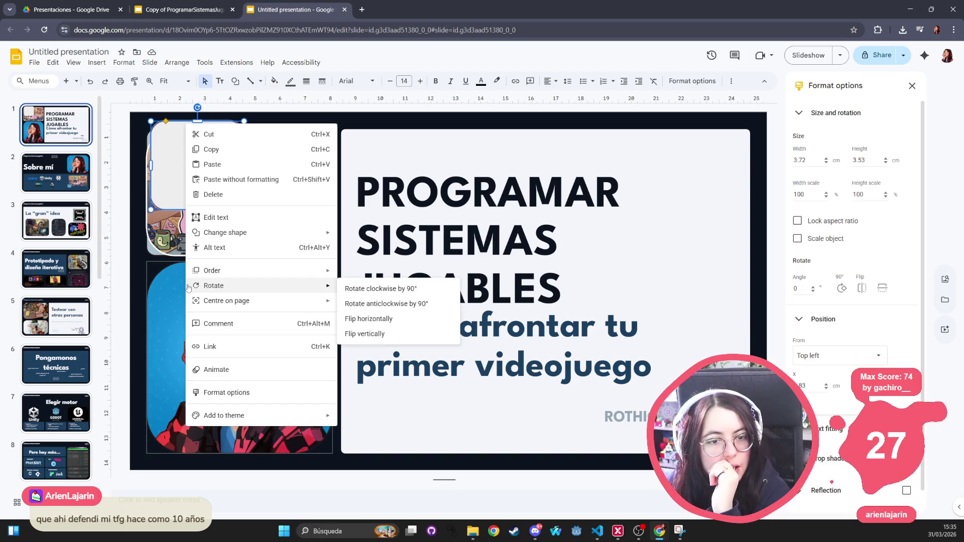
left_click(164, 149)
key("Delete")
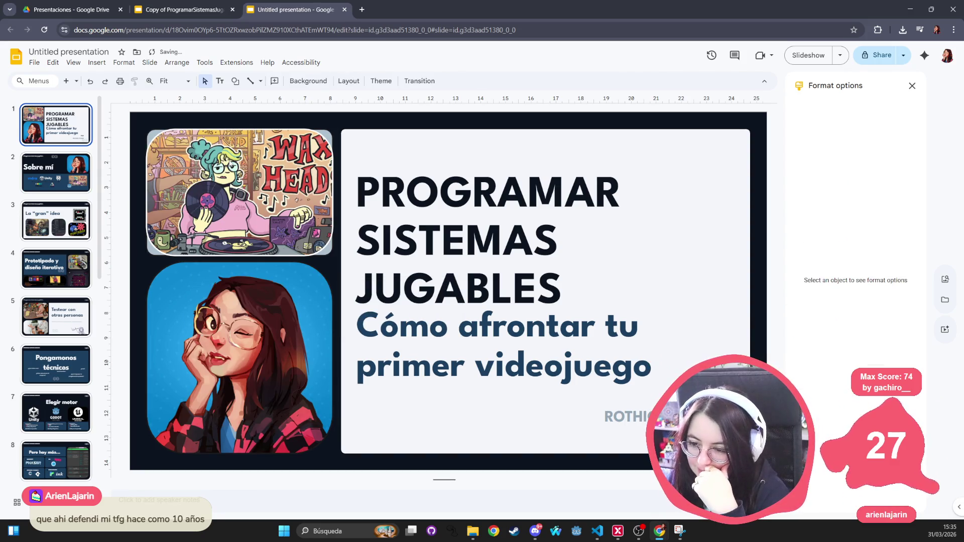
Step through slides 4 to 9, including Testear con otras personas, Elegir motor and Pero hay más.
left_click(70, 272)
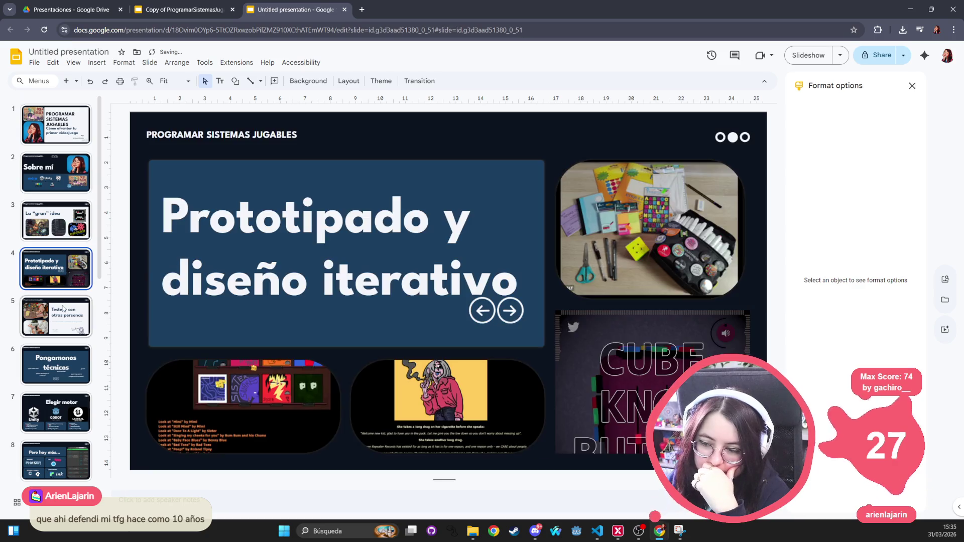
left_click(62, 311)
scroll(55, 326, "down", 1)
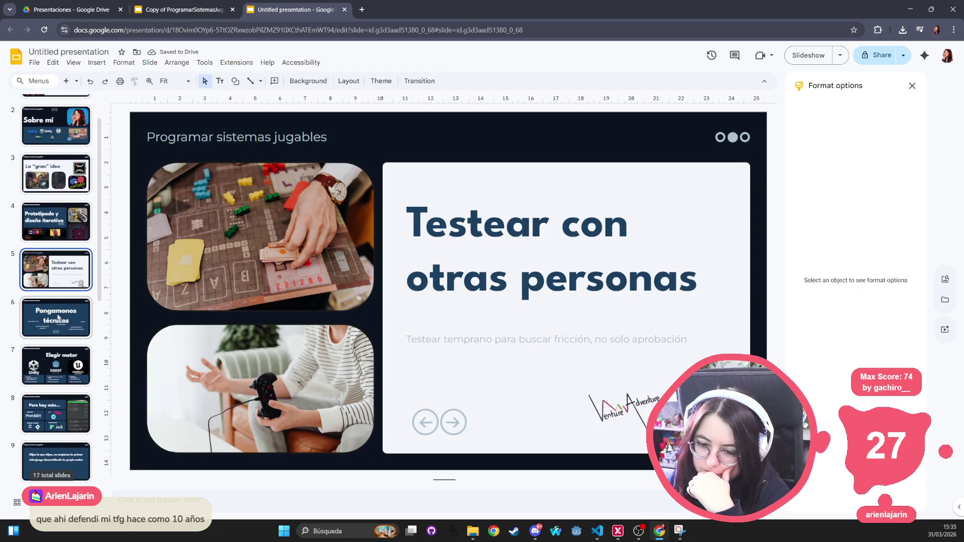
left_click(55, 325)
scroll(55, 325, "down", 1)
left_click(57, 327)
scroll(59, 329, "down", 1)
left_click(58, 329)
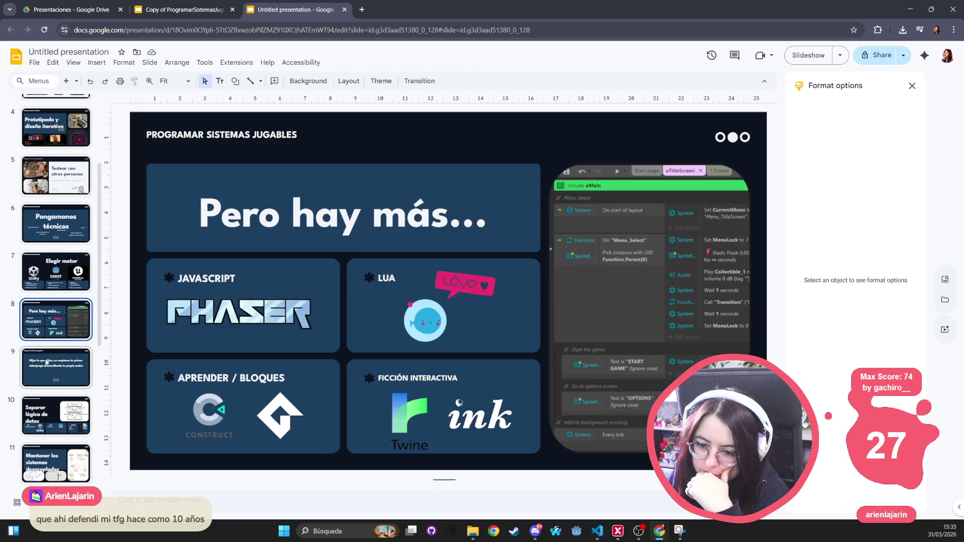
left_click(56, 367)
scroll(56, 367, "down", 2)
Reach 'Cuidado con la sobreingeniería', select its left screenshot, then switch to the Presentaciones Drive folder.
left_click(52, 327)
left_click(51, 374)
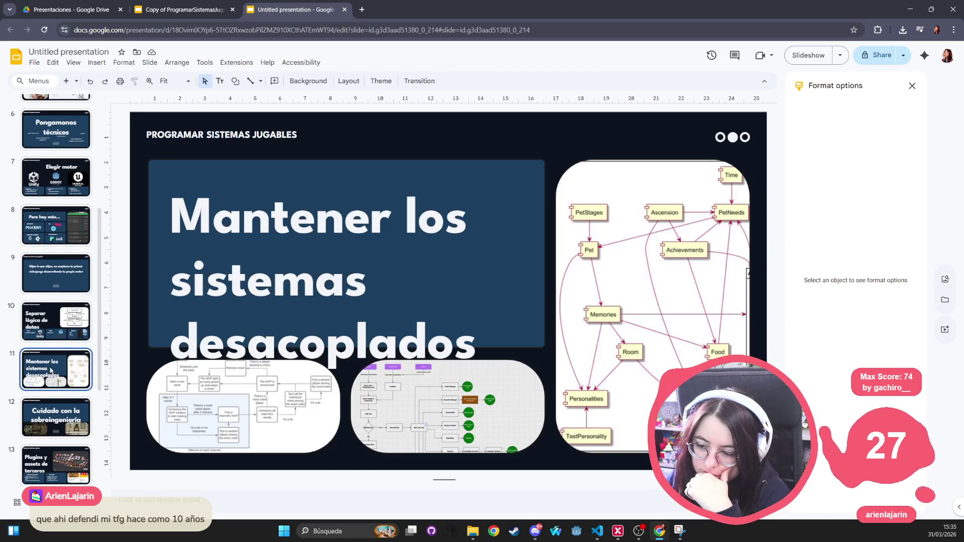
scroll(52, 374, "down", 1)
left_click(53, 371)
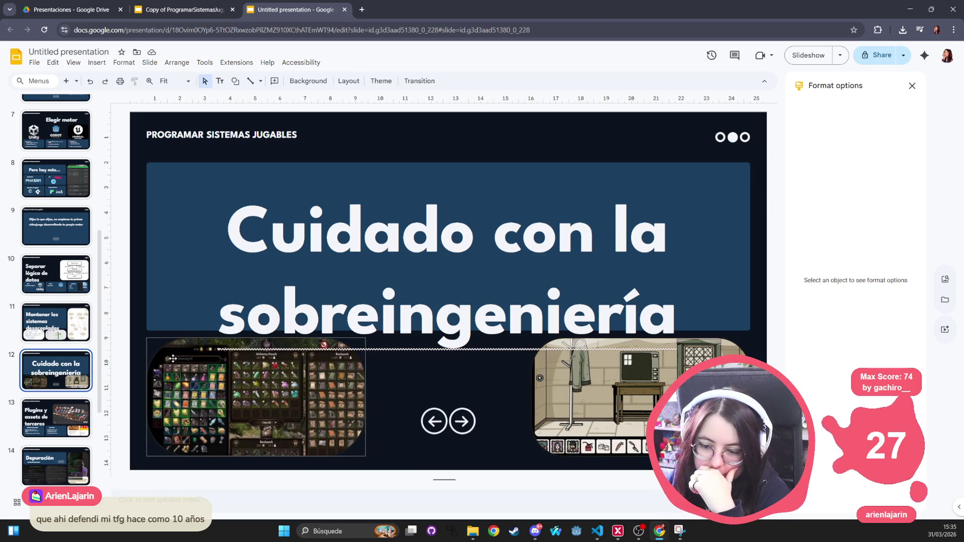
left_click(154, 372)
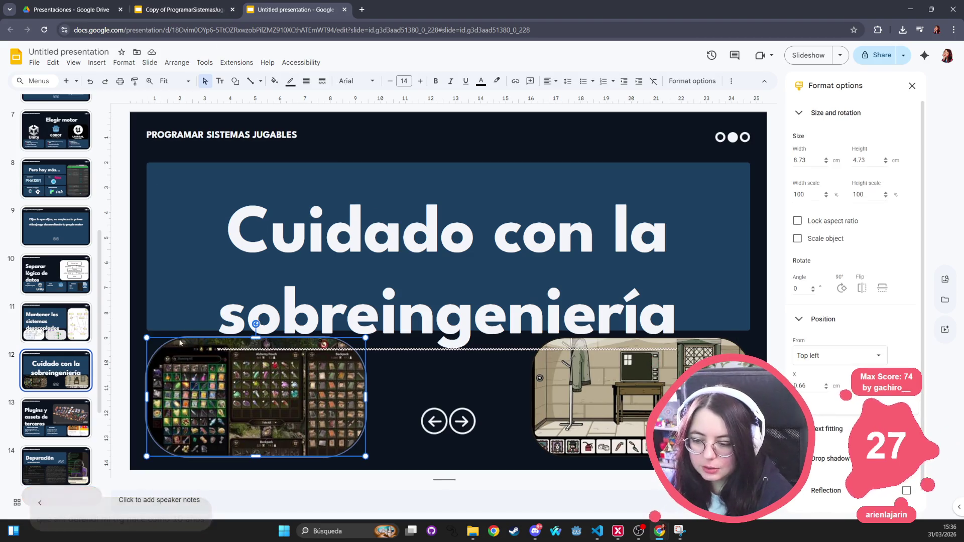
left_click(80, 14)
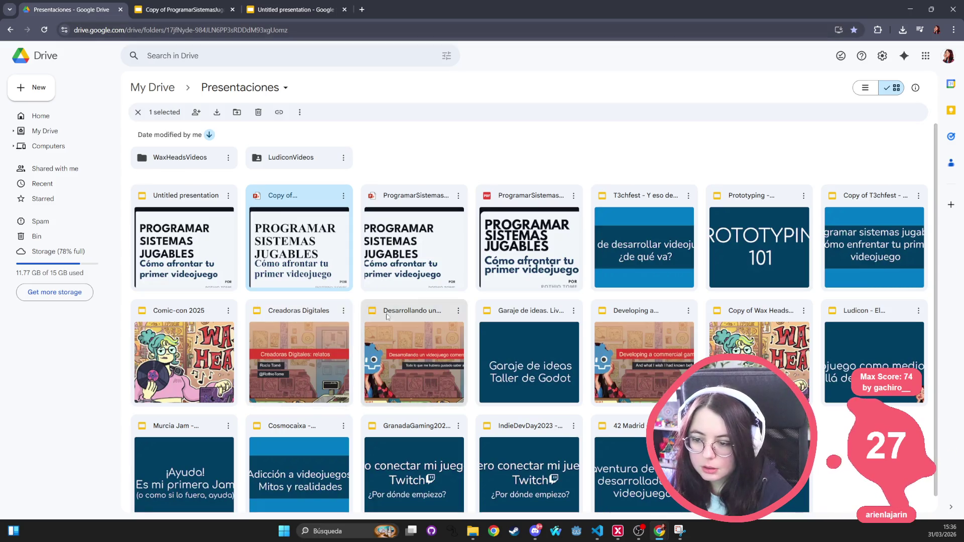
Preview ProgramarSistemasJugables.pdf down to page 5, then return to the Untitled presentation's slide 12.
double_click(527, 236)
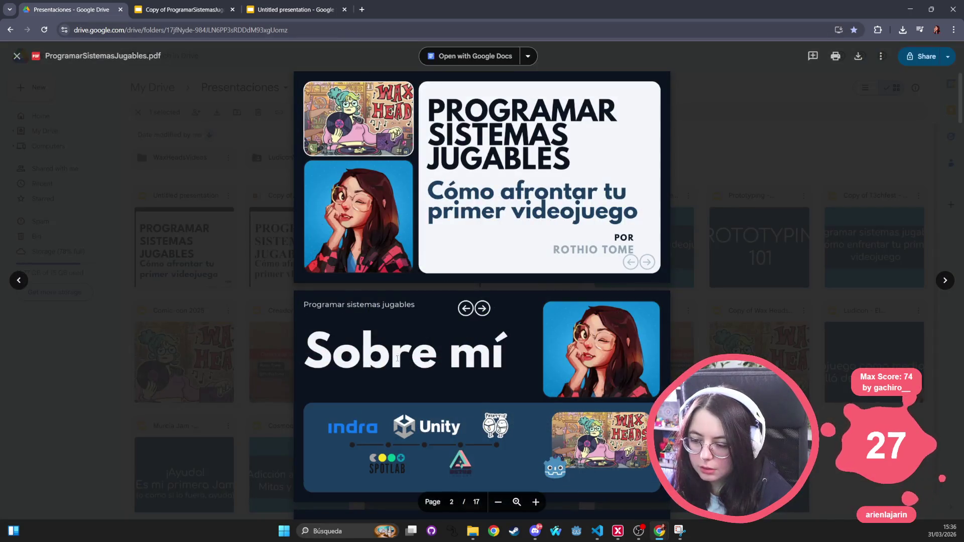
scroll(328, 267, "down", 6)
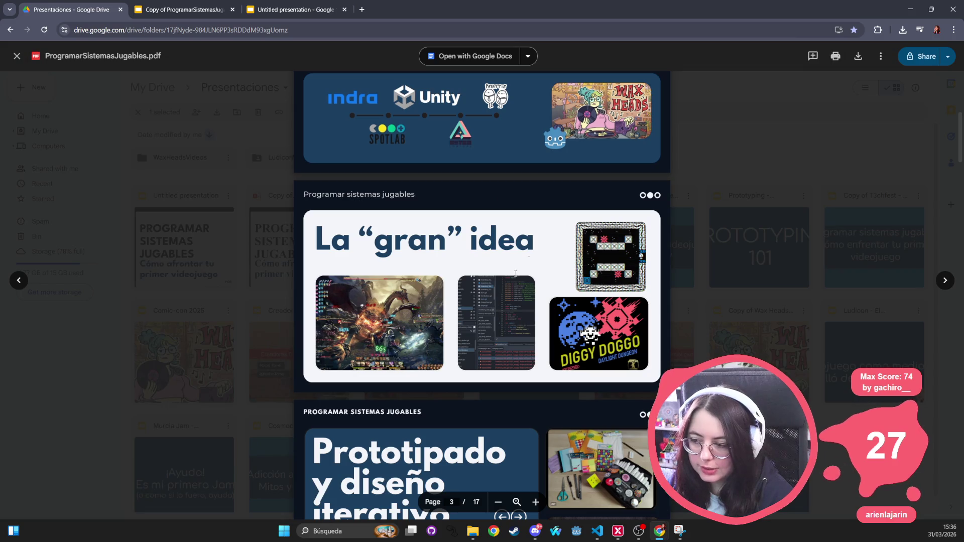
scroll(478, 349, "down", 4)
scroll(363, 361, "down", 7)
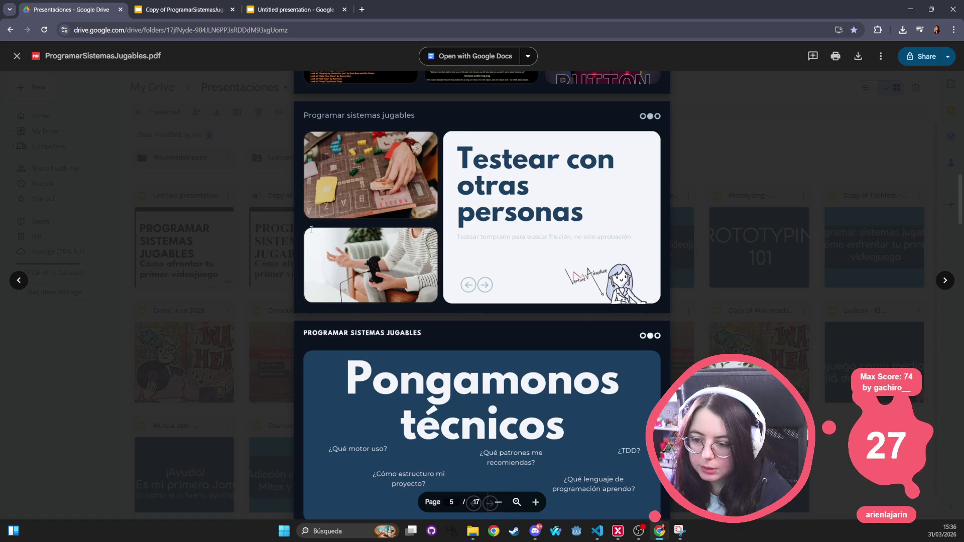
left_click(206, 11)
left_click(296, 10)
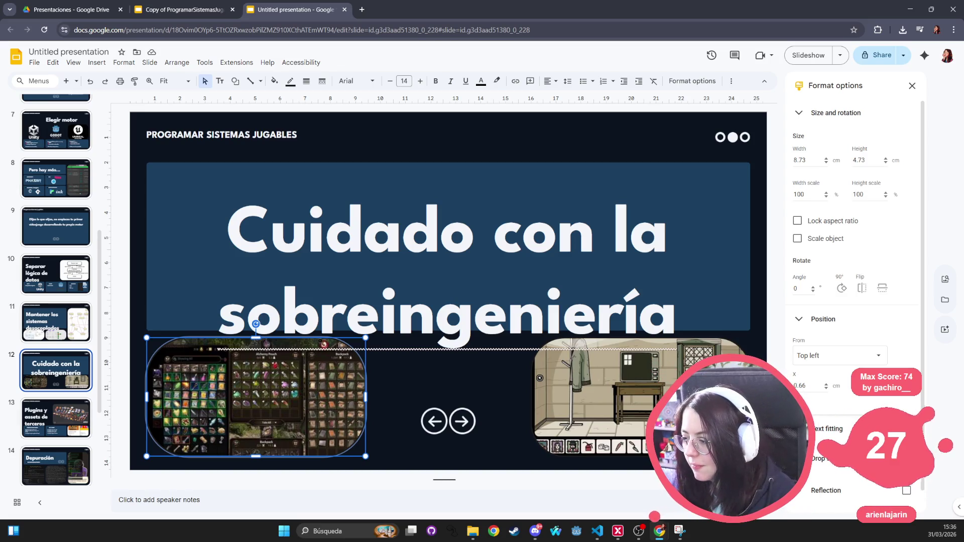
Browse the Stock images library, then select the WAX HEAD image on slide 1.
scroll(828, 320, "down", 1)
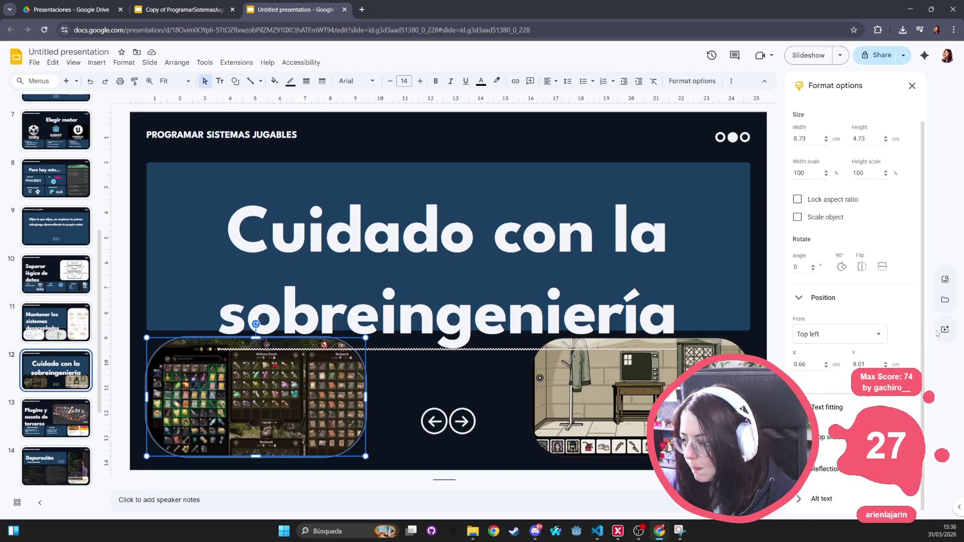
left_click(949, 284)
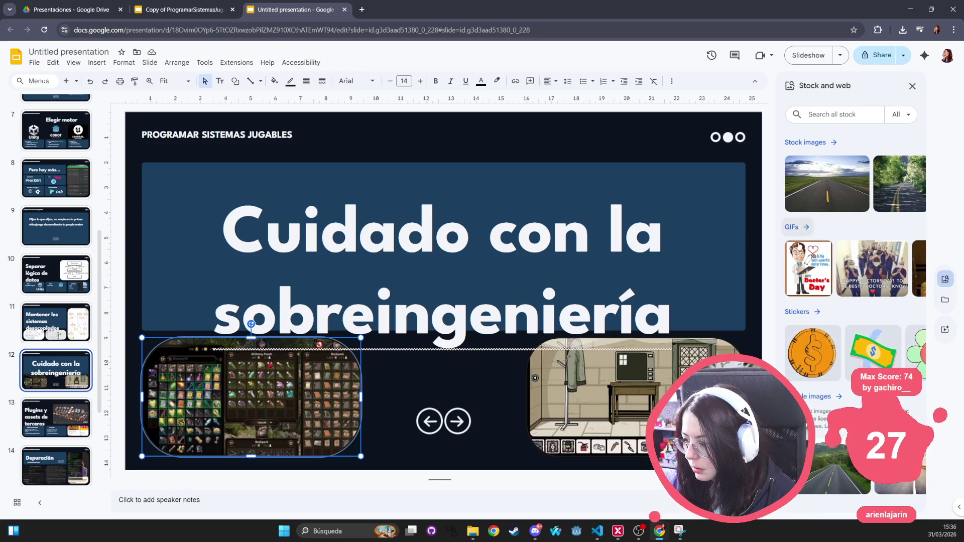
left_click(814, 143)
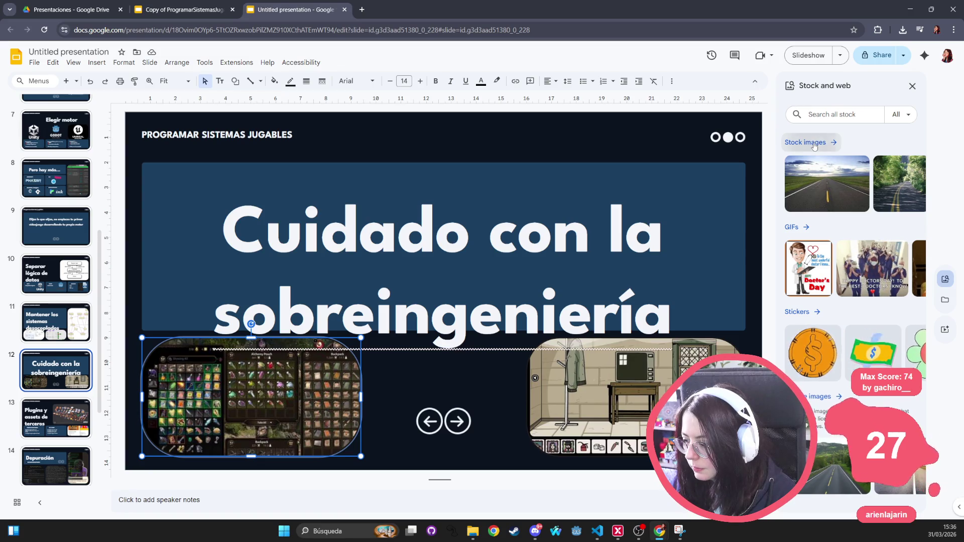
scroll(853, 292, "down", 3)
scroll(853, 293, "down", 10)
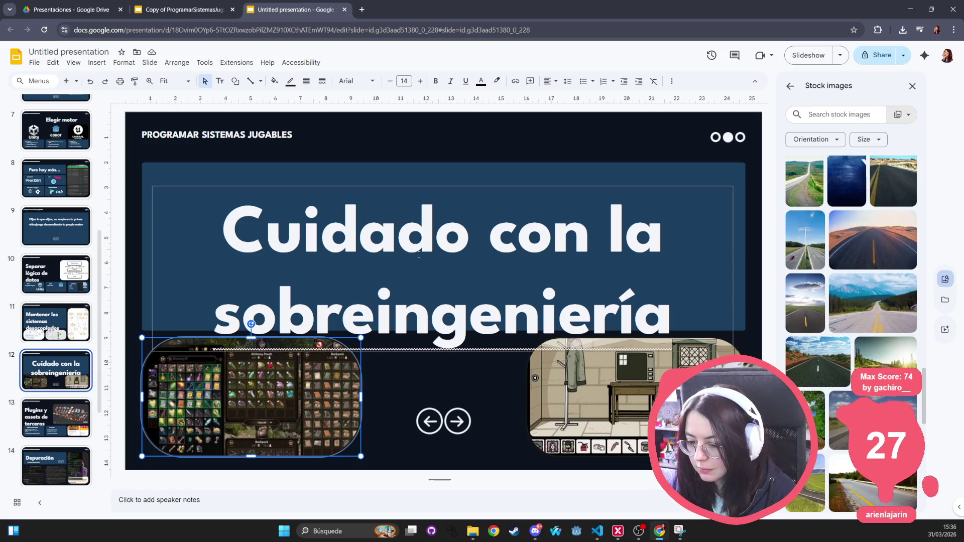
left_click(502, 376)
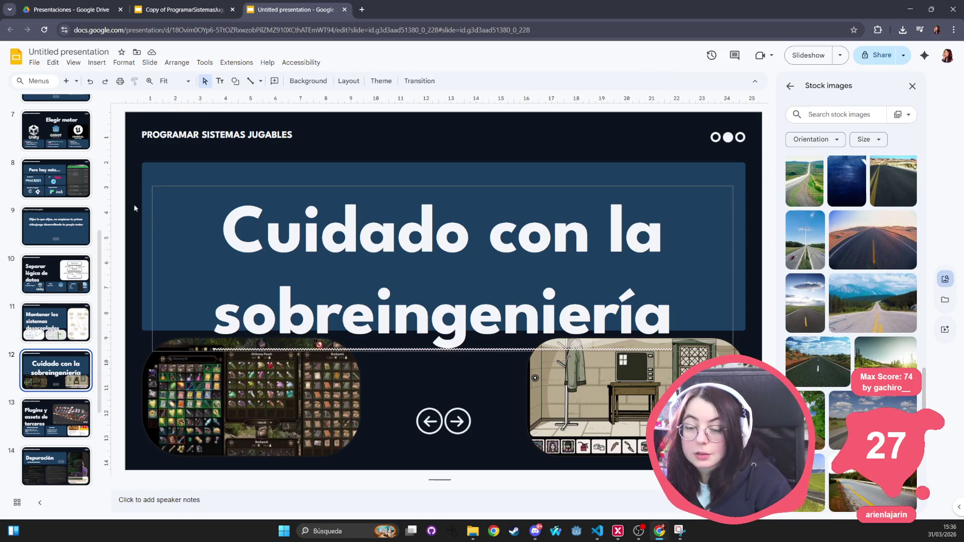
scroll(90, 149, "up", 6)
left_click(88, 143)
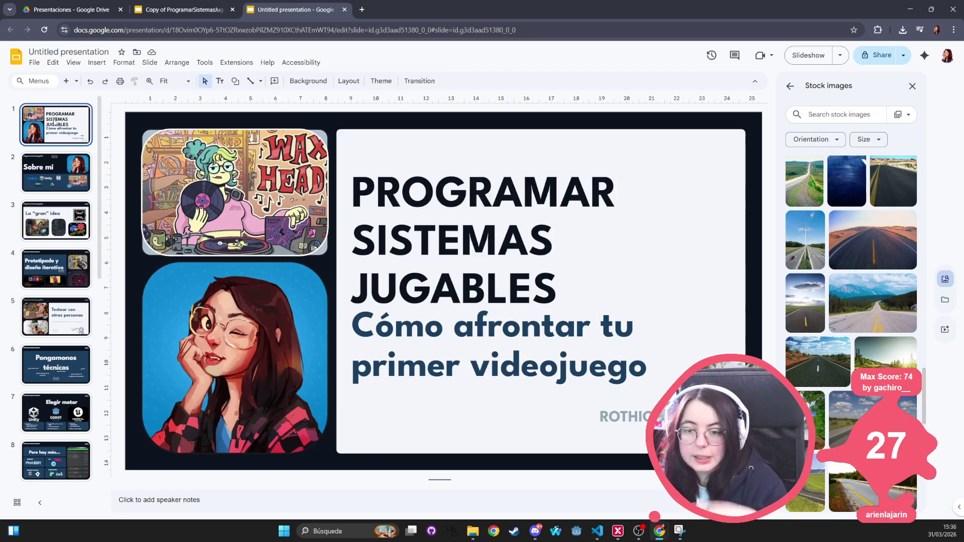
left_click(235, 192)
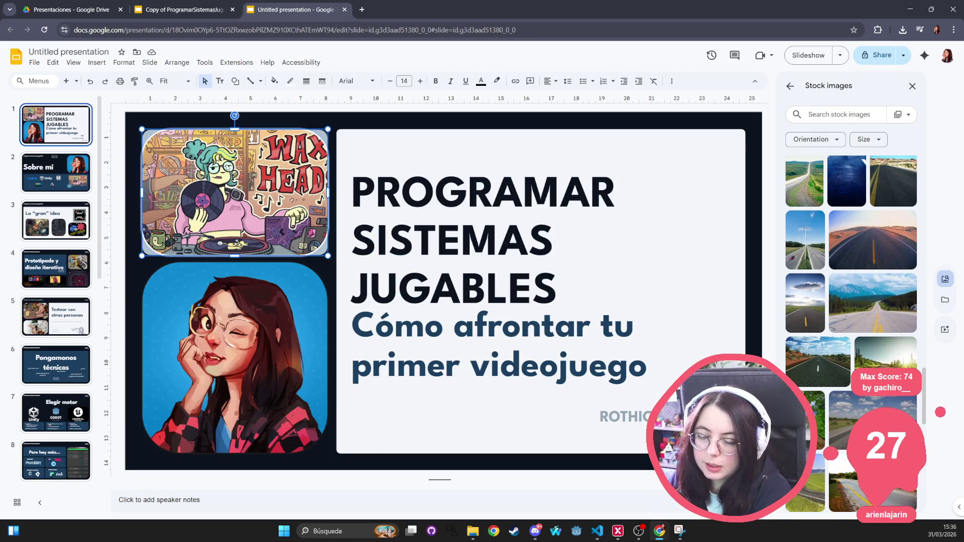
Switch to the Copy of ProgramarSistemasJugables.pptx deck and close the Untitled presentation.
left_click(191, 15)
middle_click(287, 17)
scroll(64, 114, "up", 9)
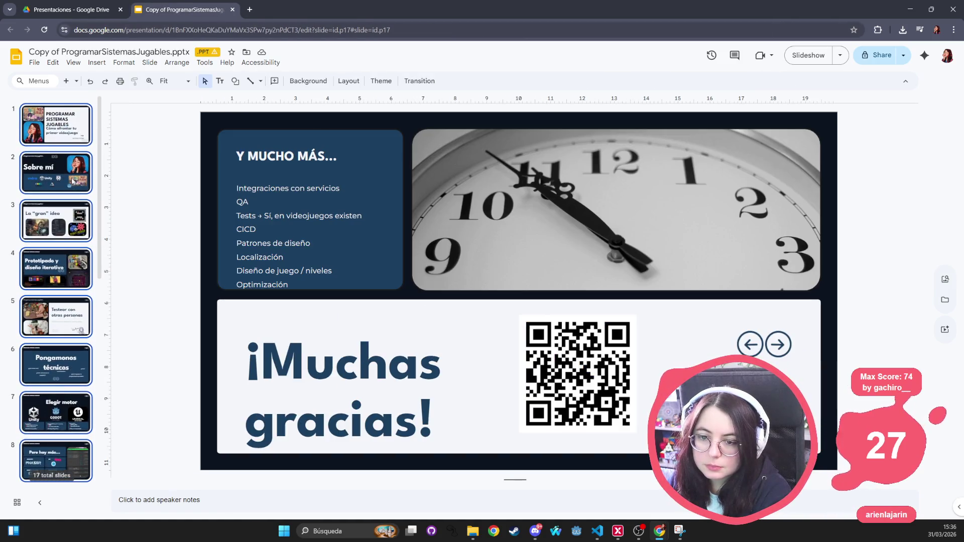
Select slide 1's WAX HEAD image, accept Continue editing and saving as .PPTX, then close the deck.
left_click(64, 114)
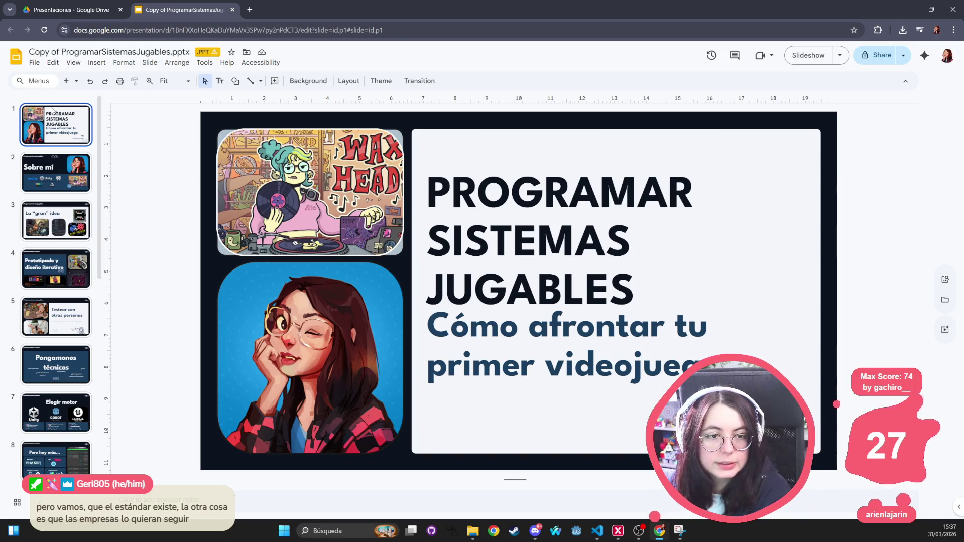
left_click(288, 190)
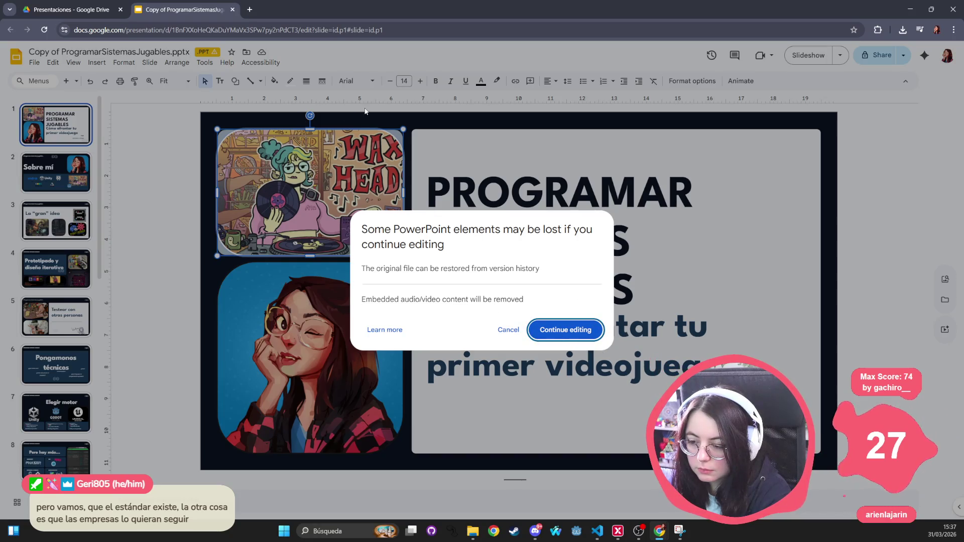
left_click(577, 336)
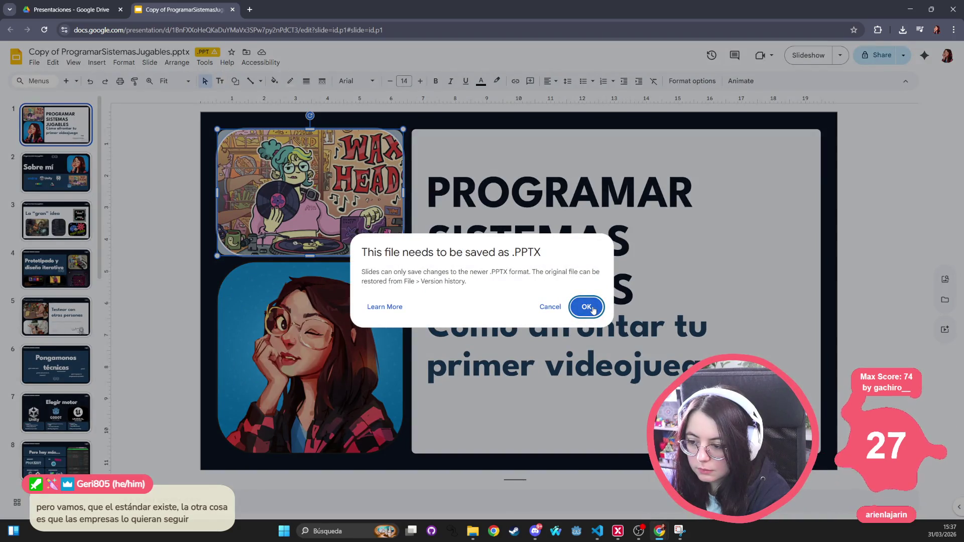
left_click(593, 310)
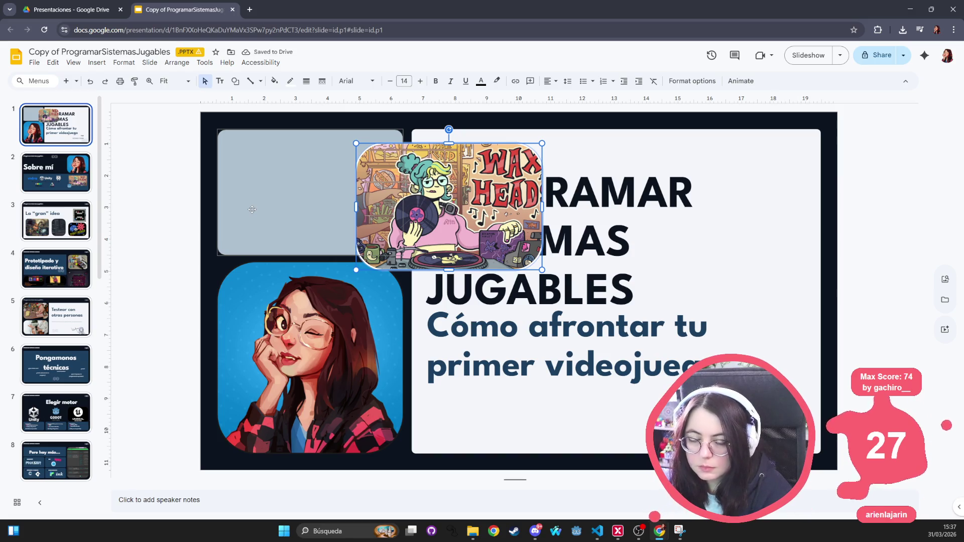
middle_click(165, 10)
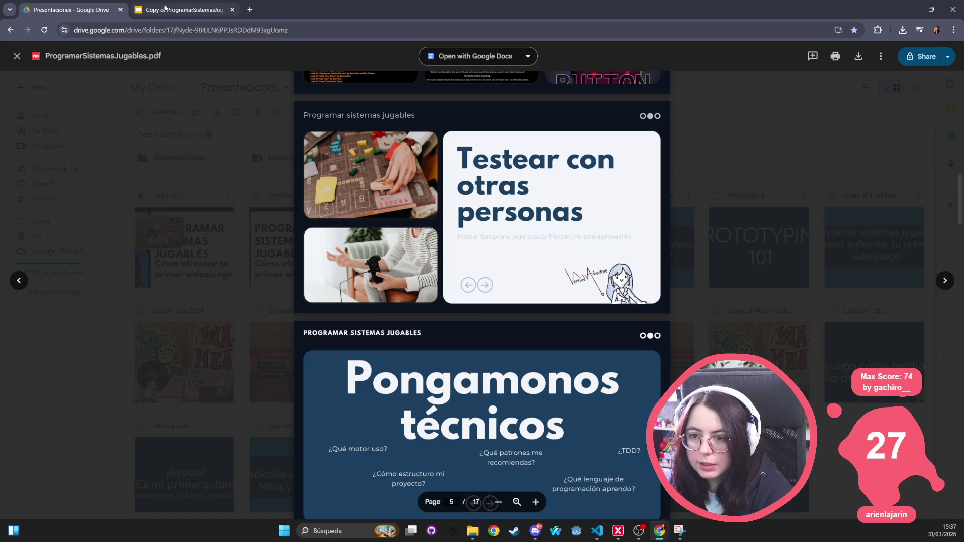
Leave the PDF preview, reopen the Untitled presentation and delete slide 1's top WAX HEAD image.
key("Escape")
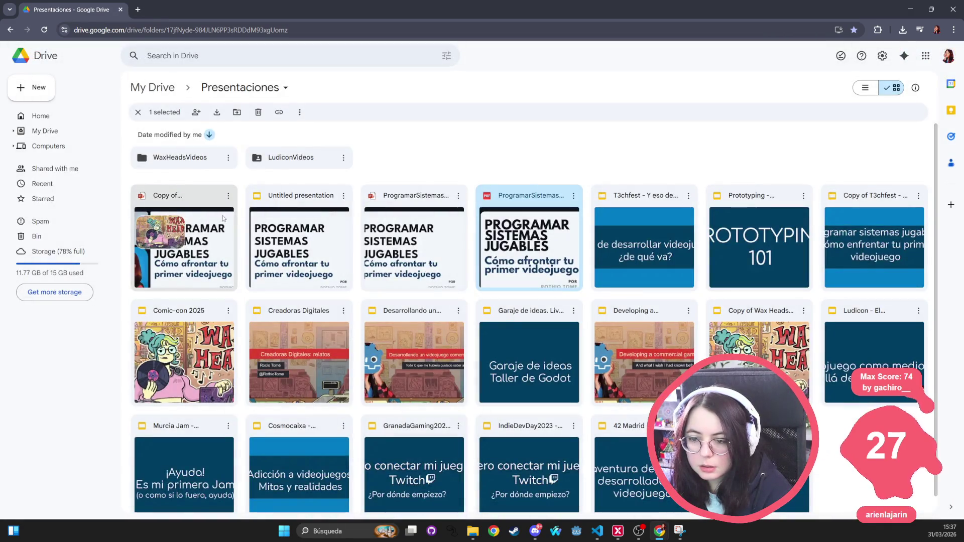
double_click(299, 242)
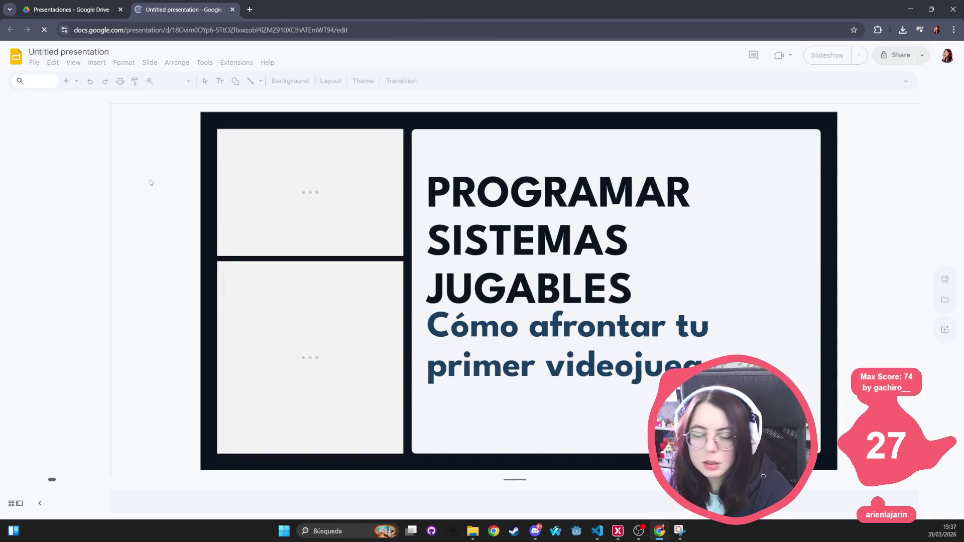
left_click(354, 174)
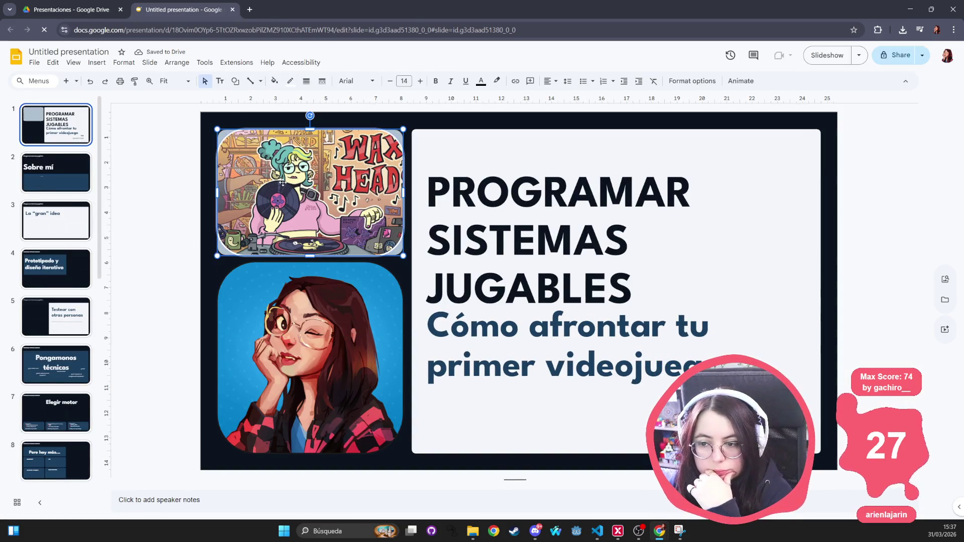
key("Delete")
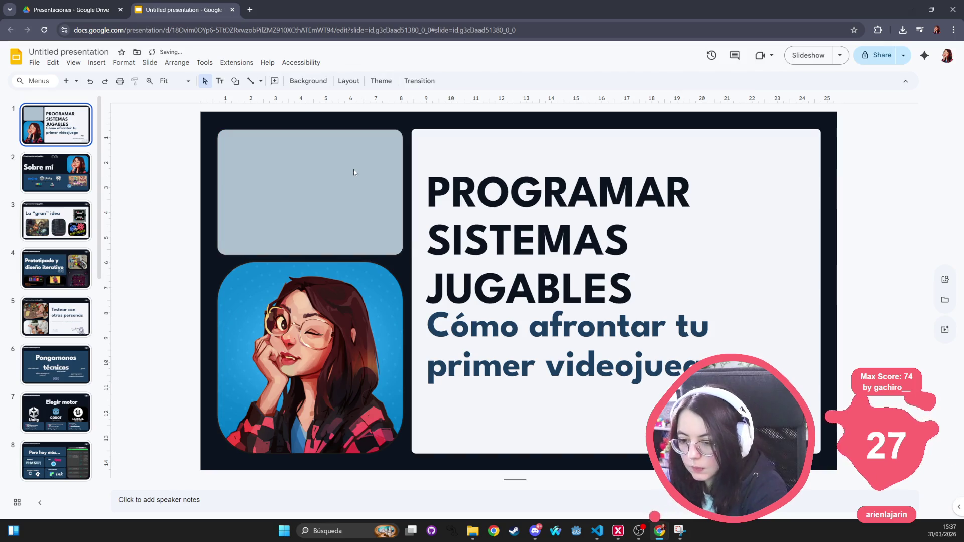
Check the title and subtitle fonts, compare with Sobre mí, and delete slide 1's portrait image.
left_click(295, 326)
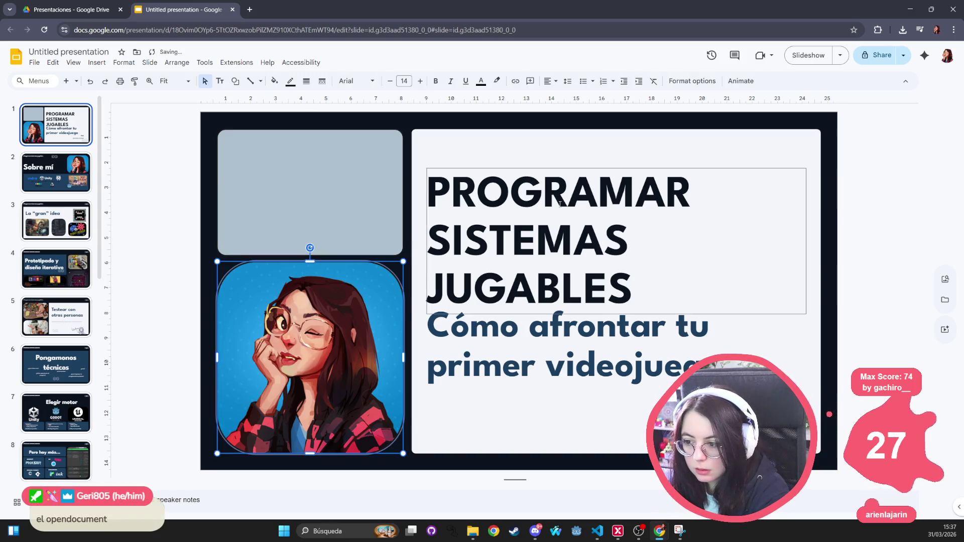
left_click(571, 193)
left_click(495, 352)
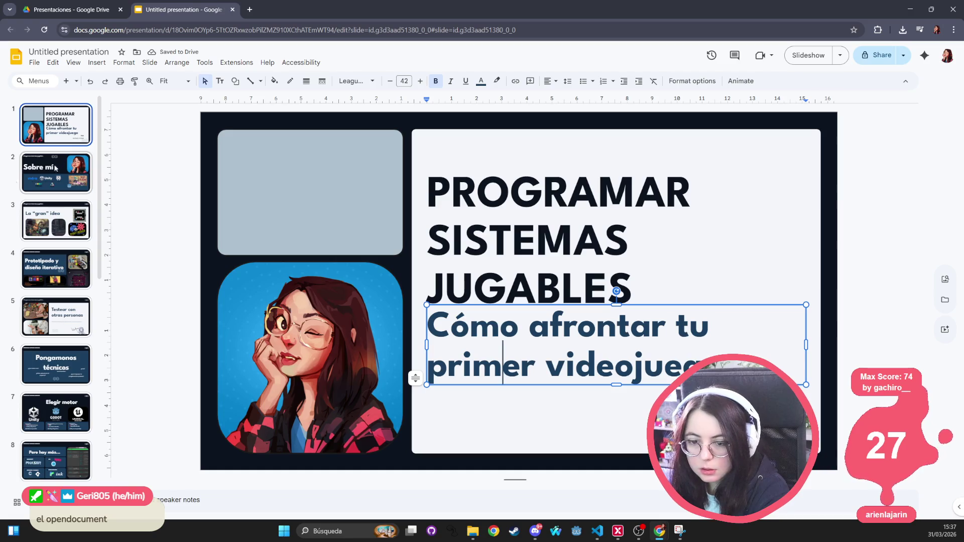
left_click(238, 266)
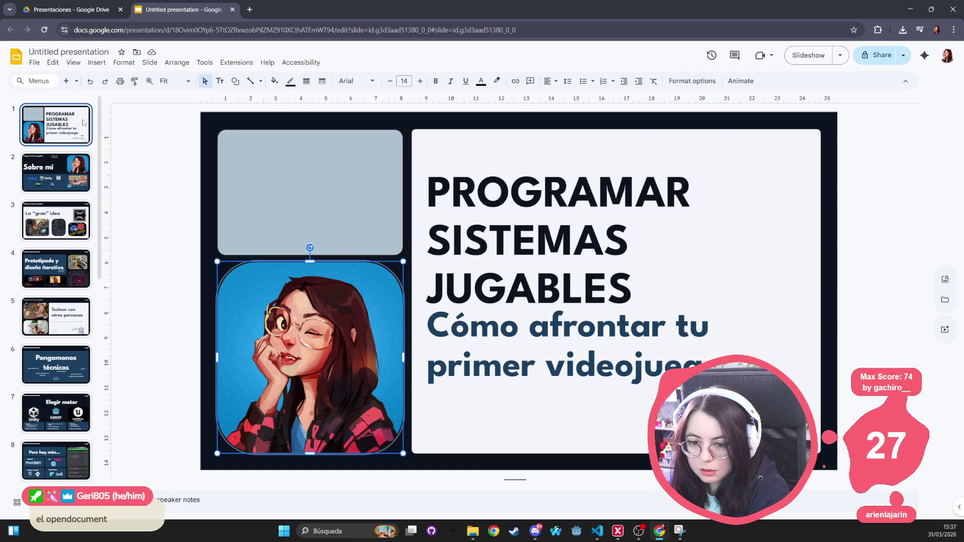
left_click(42, 170)
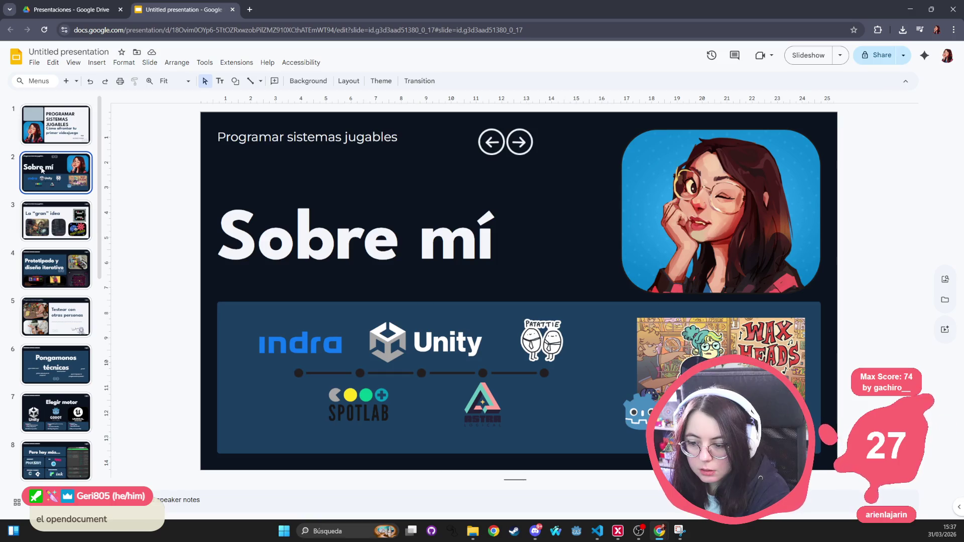
left_click(80, 127)
left_click(72, 123)
left_click(275, 338)
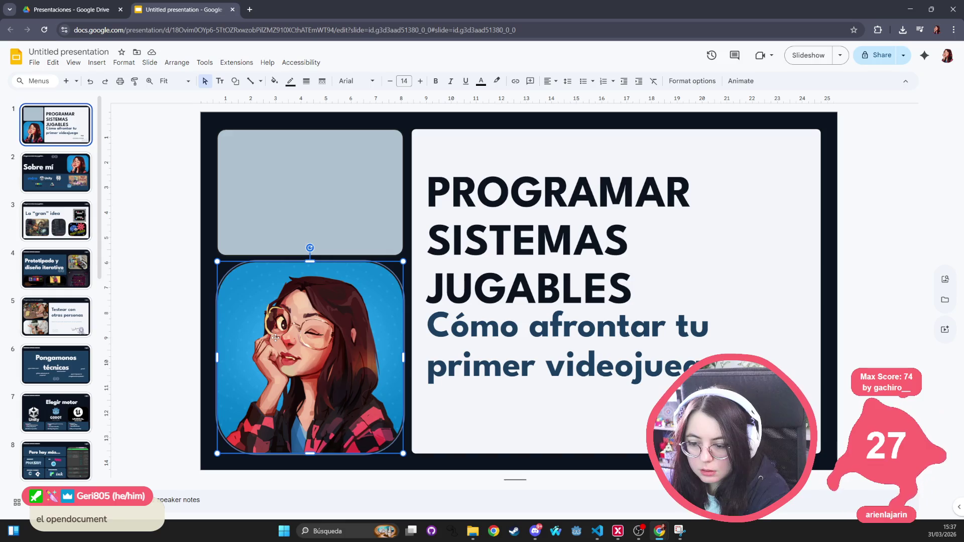
key("Delete")
Browse from Sobre mí through La “gran” idea, Prototipado and Pongamonos técnicos, then return to slide 1.
left_click(55, 172)
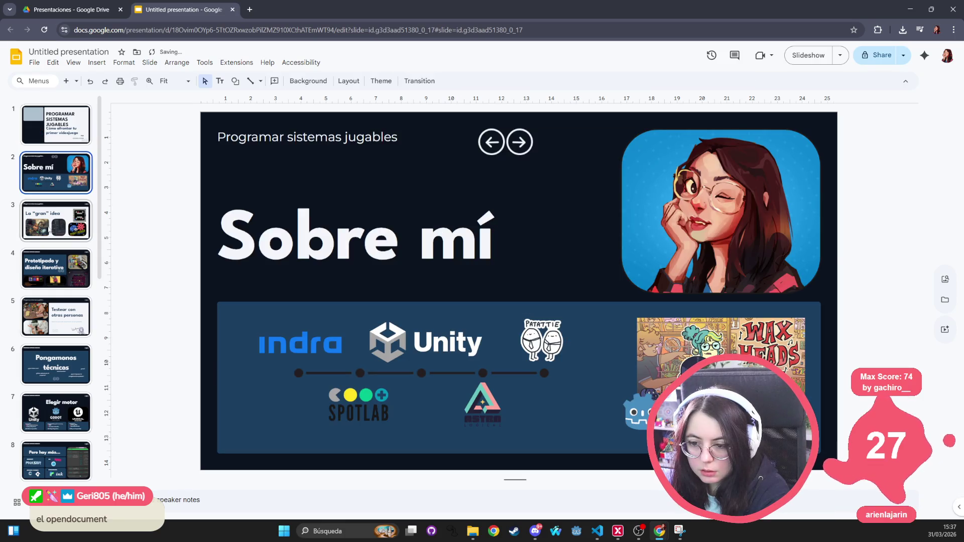
key("Down")
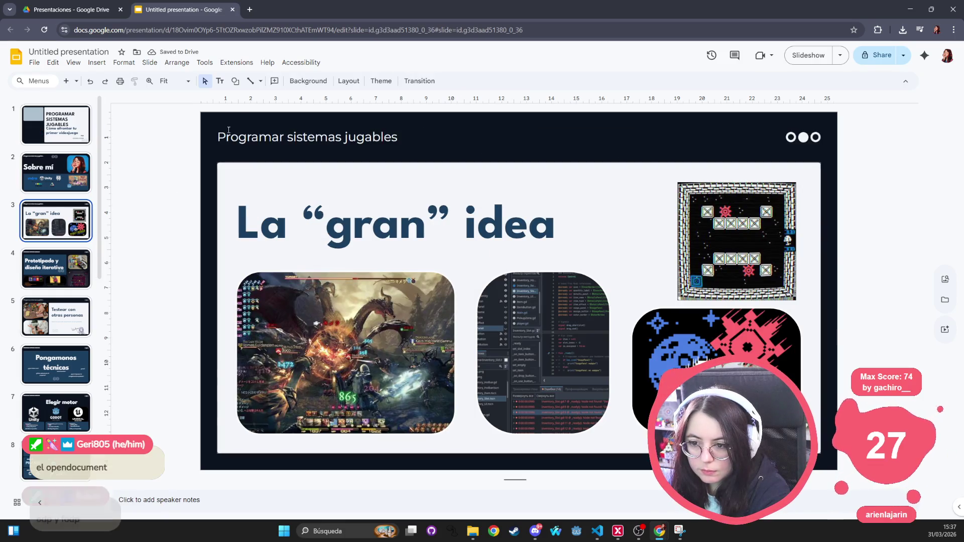
left_click(331, 228)
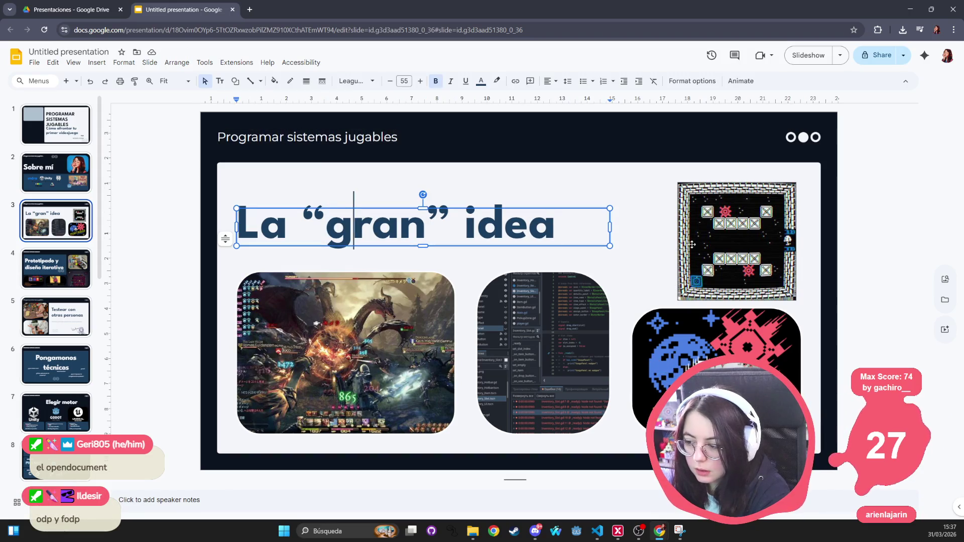
left_click(713, 332)
left_click(544, 351)
left_click(346, 352)
left_click(60, 281)
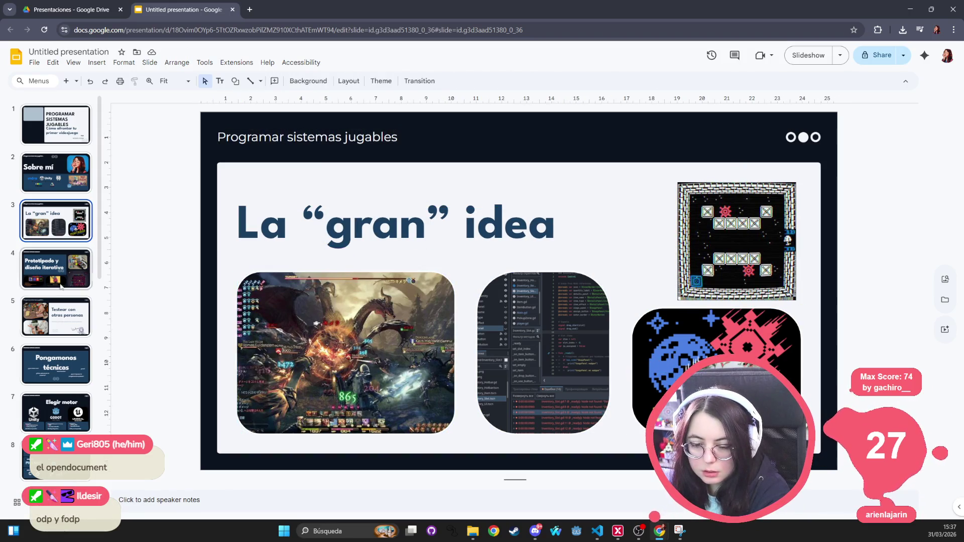
left_click(61, 316)
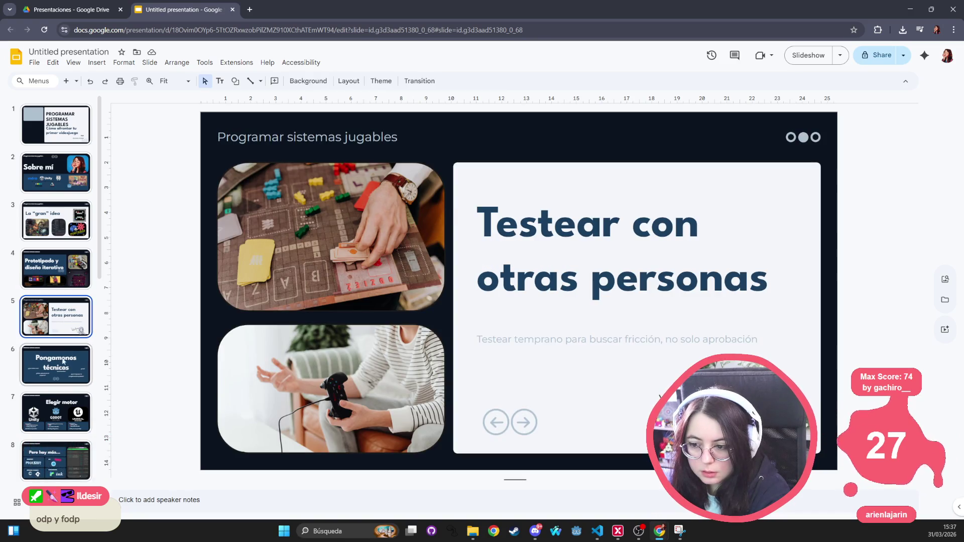
left_click(61, 365)
left_click(62, 405)
left_click(55, 124)
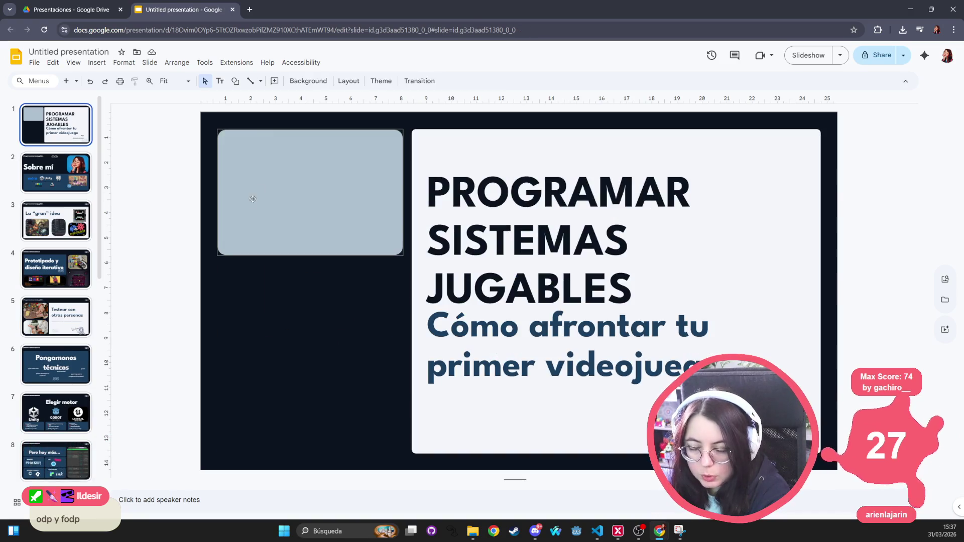
Delete the grey placeholder rectangle from the title slide.
left_click(301, 177)
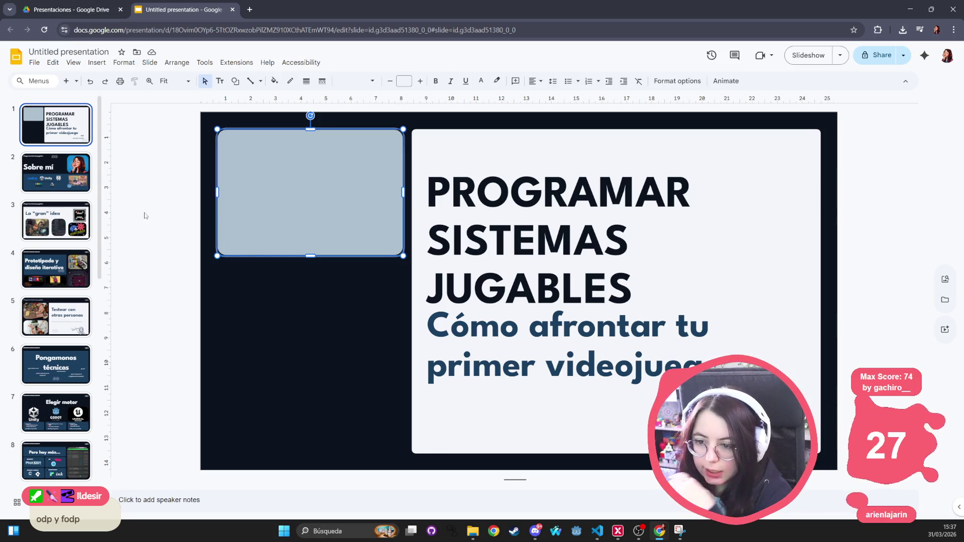
left_click(149, 214)
left_click(228, 192)
right_click(244, 161)
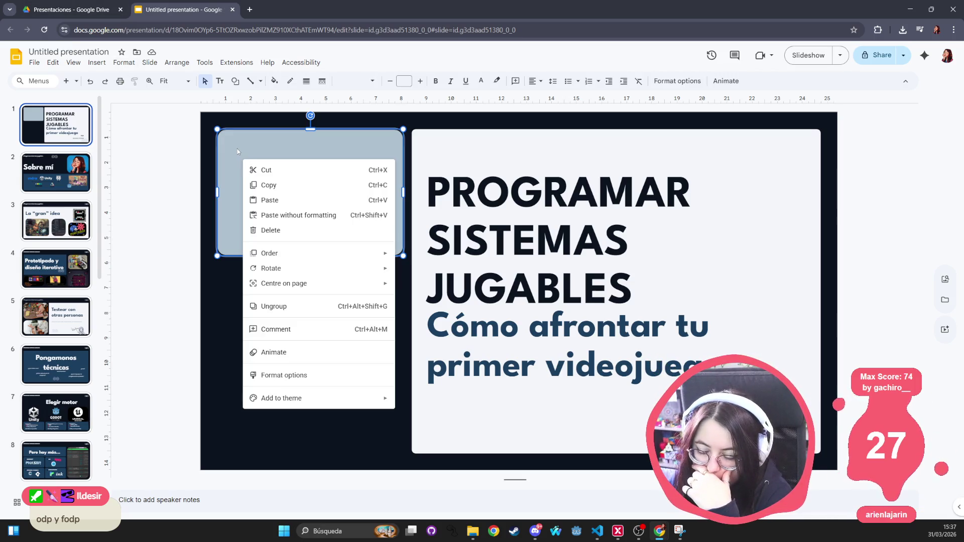
key("Escape")
key("Escape")
left_click(305, 183)
key("Delete")
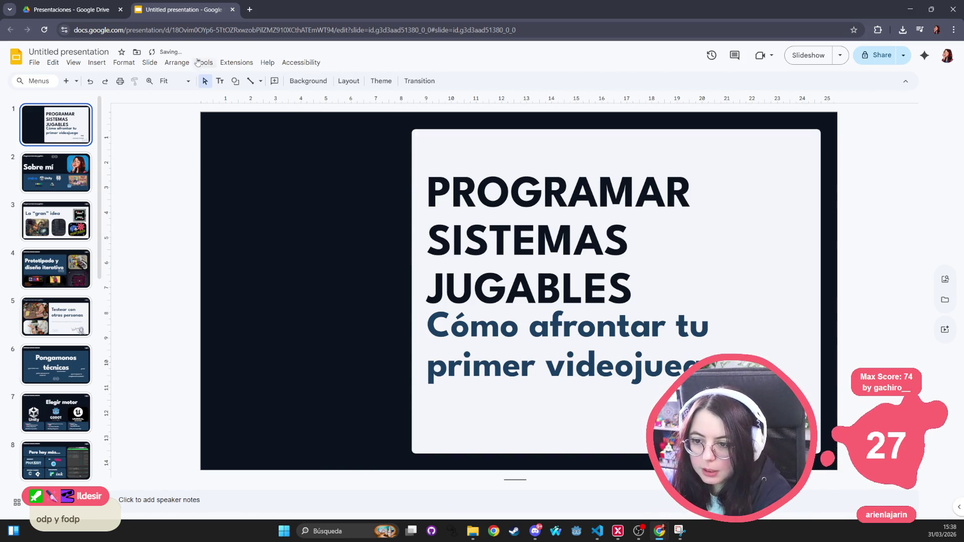
right_click(243, 182)
key("Escape")
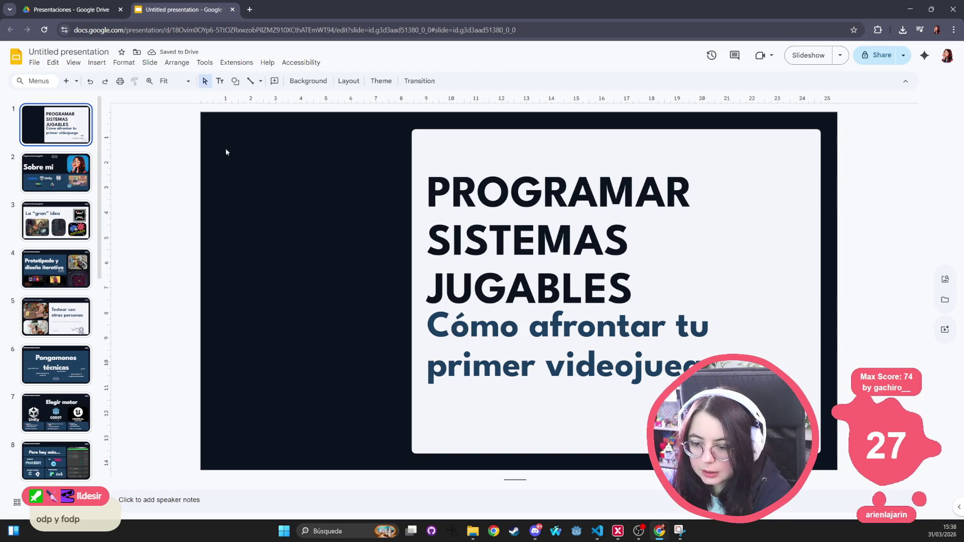
left_click(473, 531)
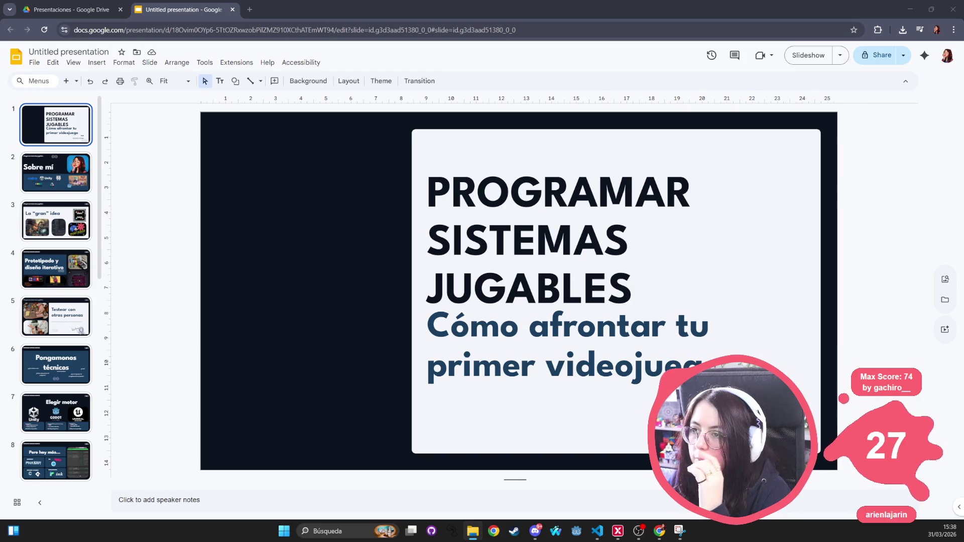
mouse_move(386, 14)
left_mouse_down()
mouse_move(347, 166)
mouse_move(315, 170)
mouse_move(386, 14)
mouse_move(279, 234)
mouse_move(298, 235)
left_mouse_up()
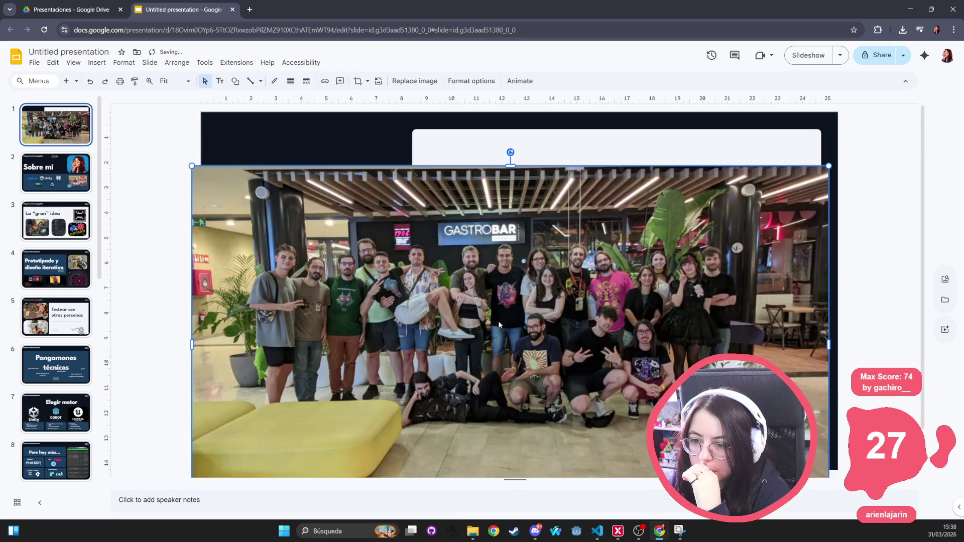
mouse_move(257, 171)
left_mouse_down()
mouse_move(171, 109)
mouse_move(203, 166)
left_mouse_up()
mouse_move(776, 161)
left_mouse_down()
mouse_move(385, 327)
mouse_move(377, 386)
left_mouse_up()
left_click_drag(391, 195, 348, 185)
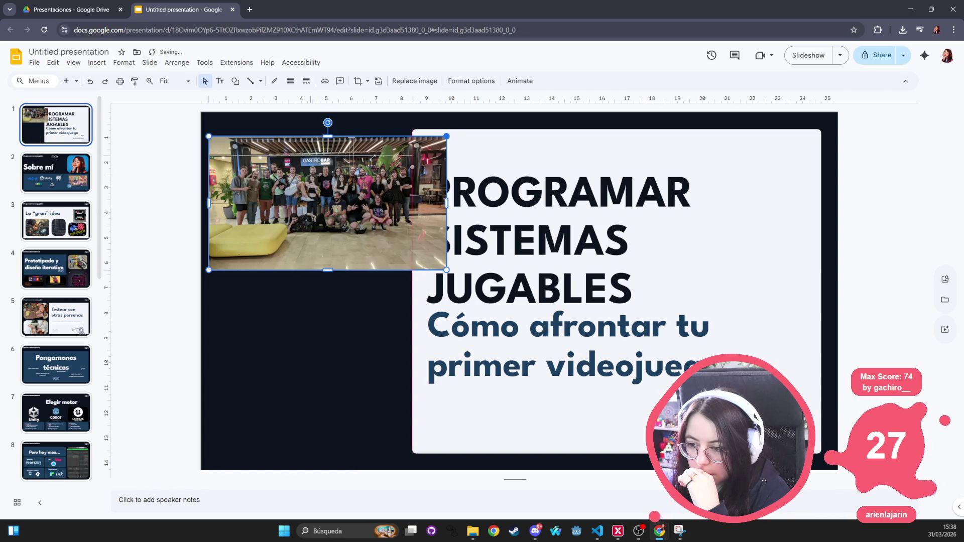
left_click_drag(447, 135, 407, 158)
left_click_drag(300, 186, 298, 155)
left_click(318, 299)
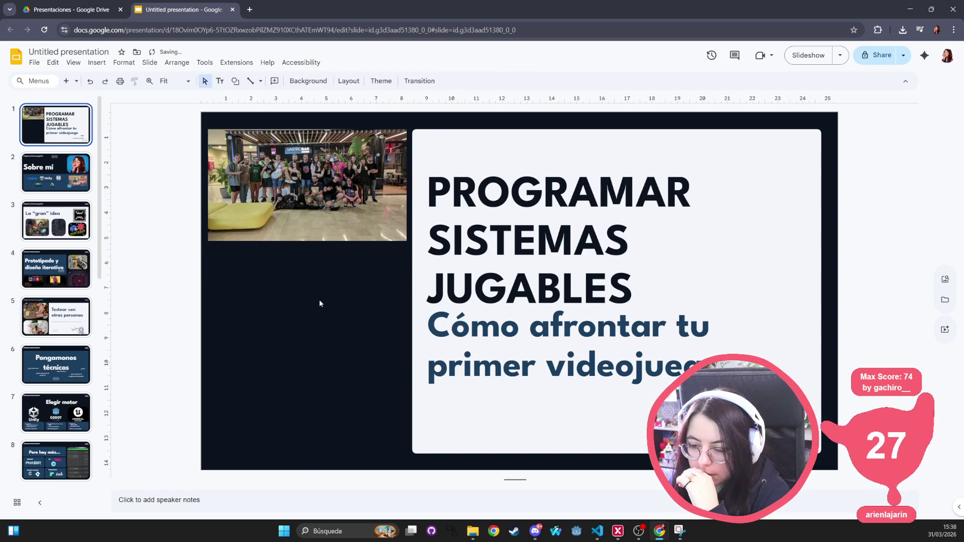
left_click(274, 236)
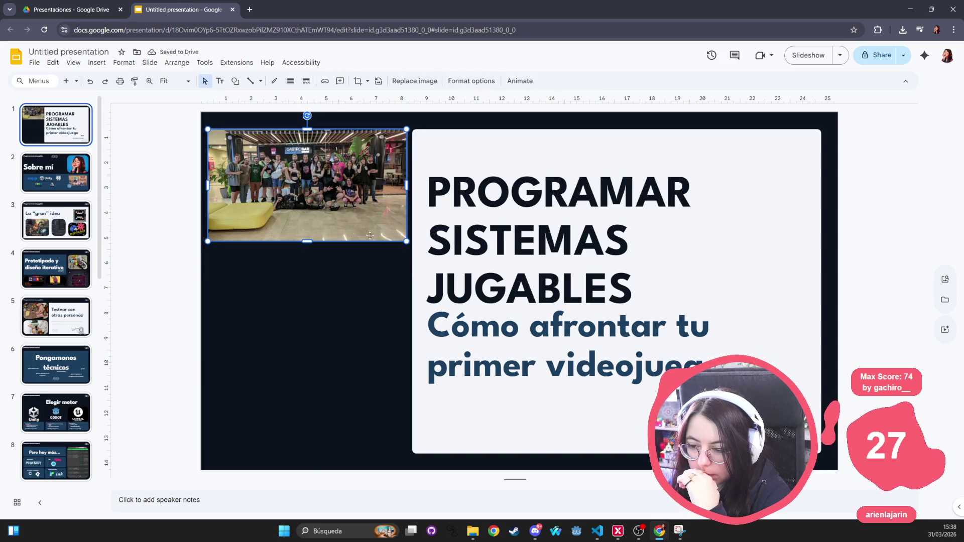
mouse_move(333, 176)
left_mouse_down()
mouse_move(349, 204)
mouse_move(335, 178)
left_mouse_up()
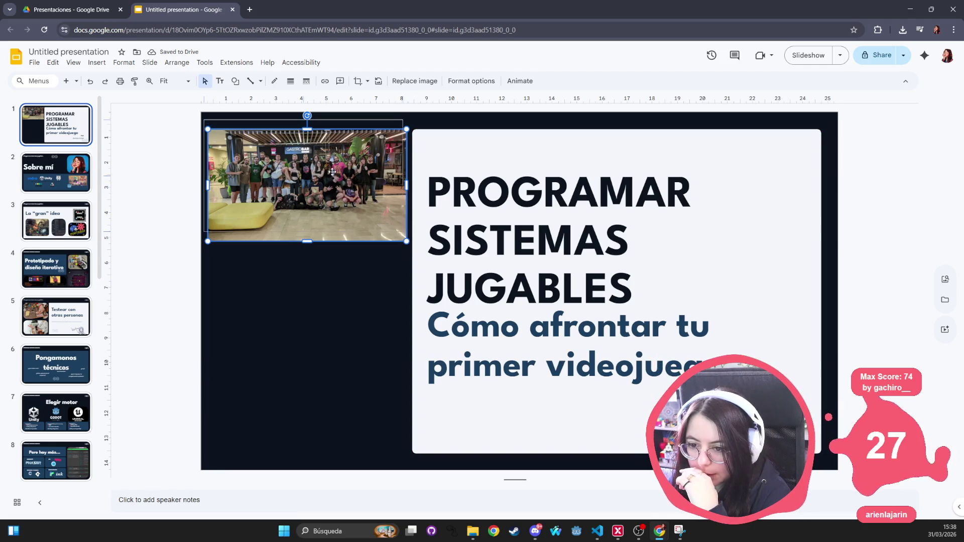
left_click_drag(407, 241, 790, 457)
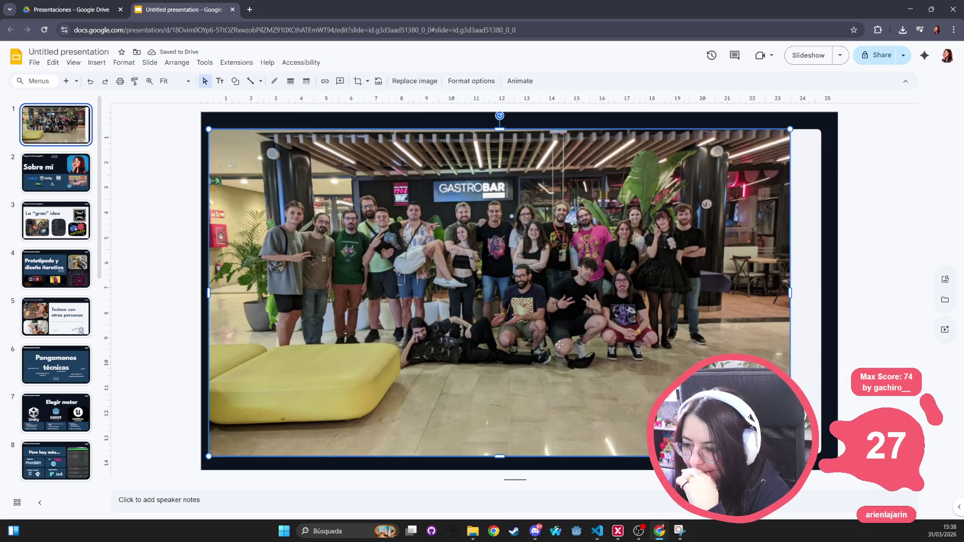
key("Delete")
Open the closing ¡Muchas gracias! slide and inspect its clock image.
scroll(308, 196, "down", 1)
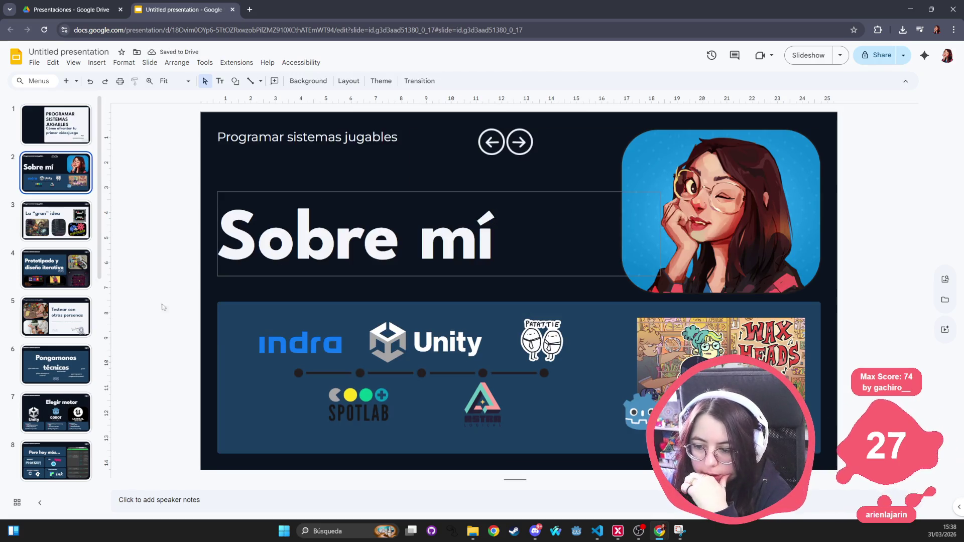
scroll(71, 378, "down", 6)
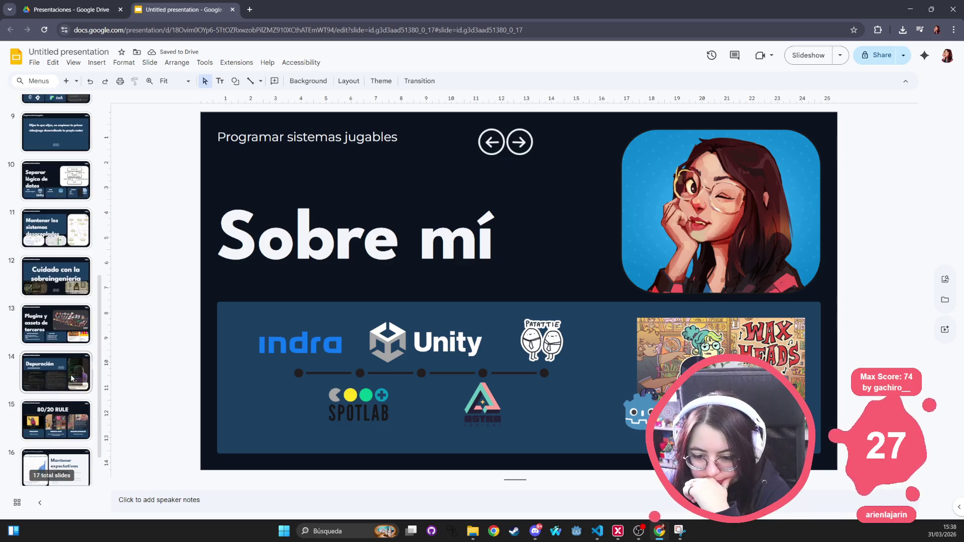
scroll(72, 378, "down", 2)
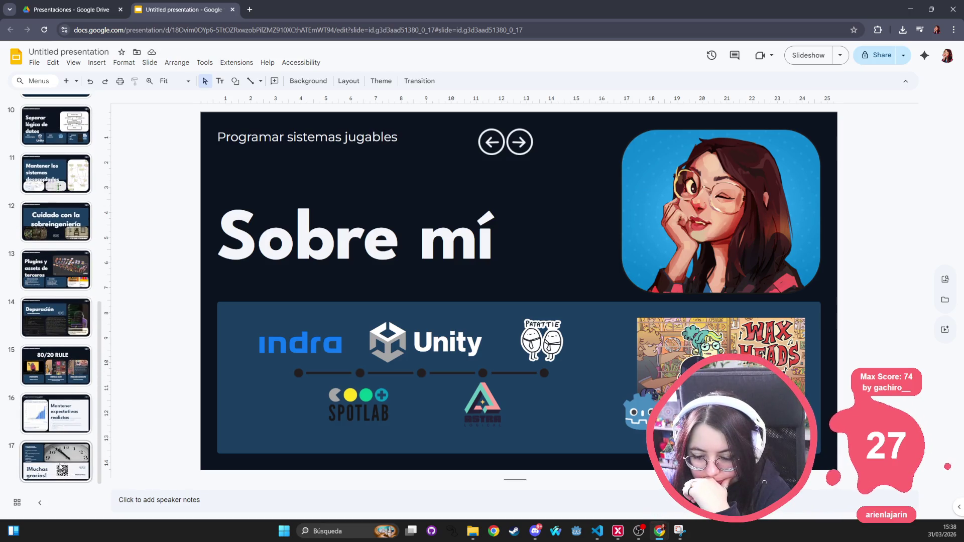
left_click(60, 466)
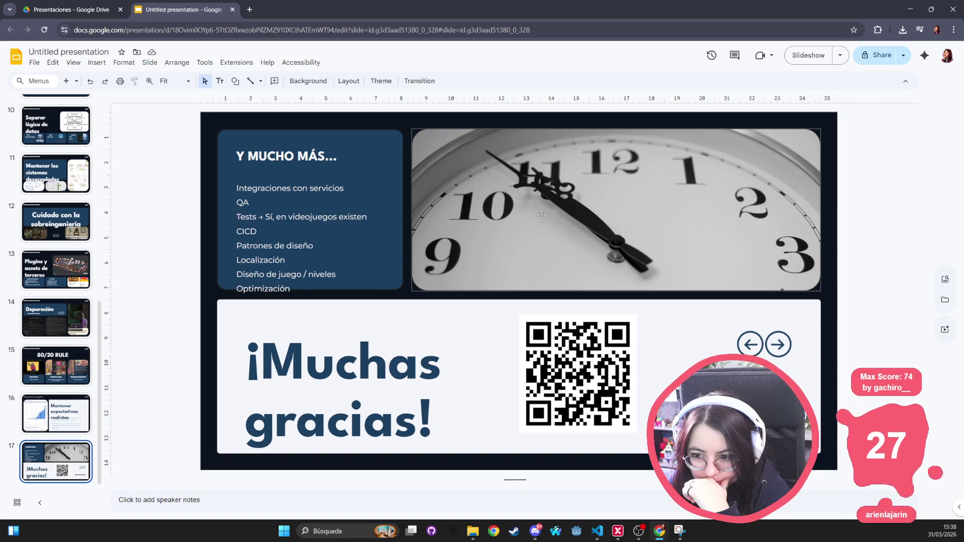
left_click(560, 220)
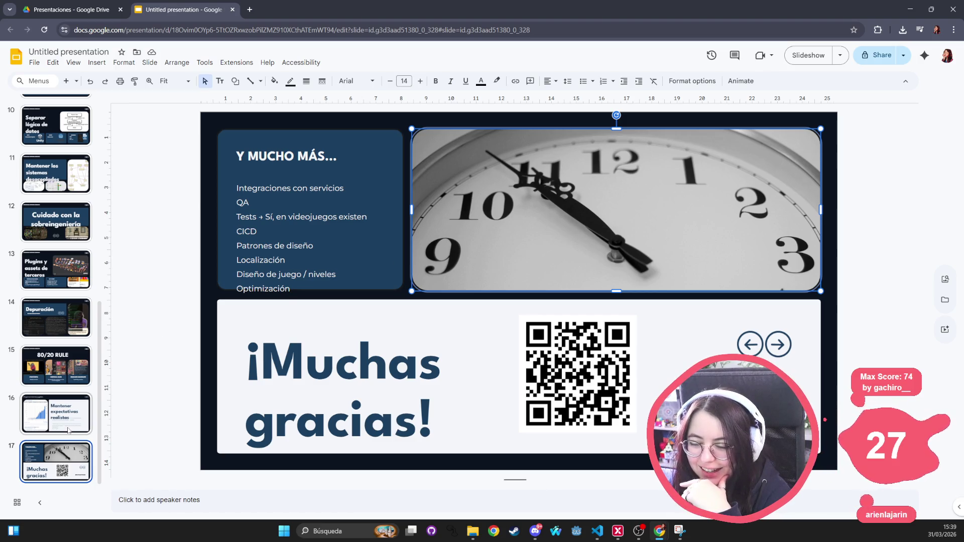
scroll(69, 410, "up", 10)
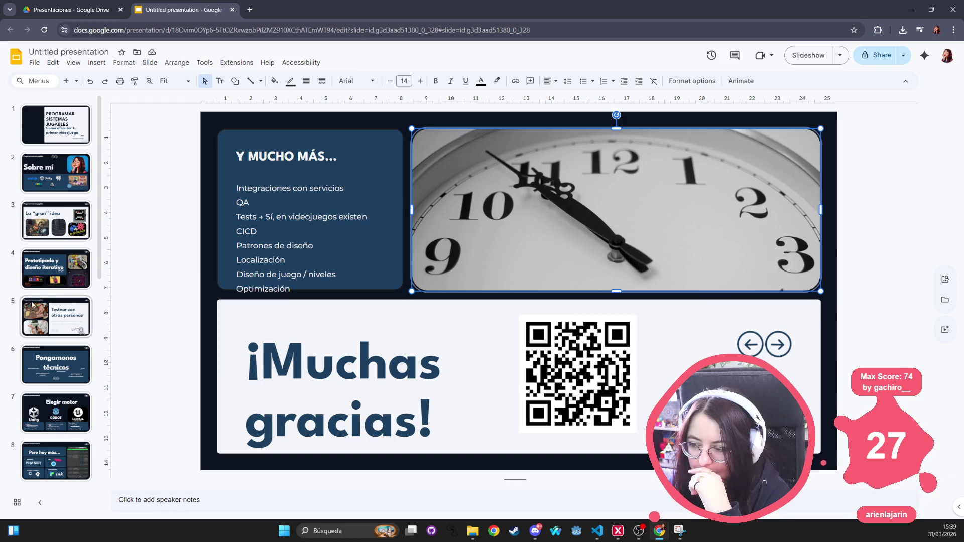
scroll(70, 352, "down", 10)
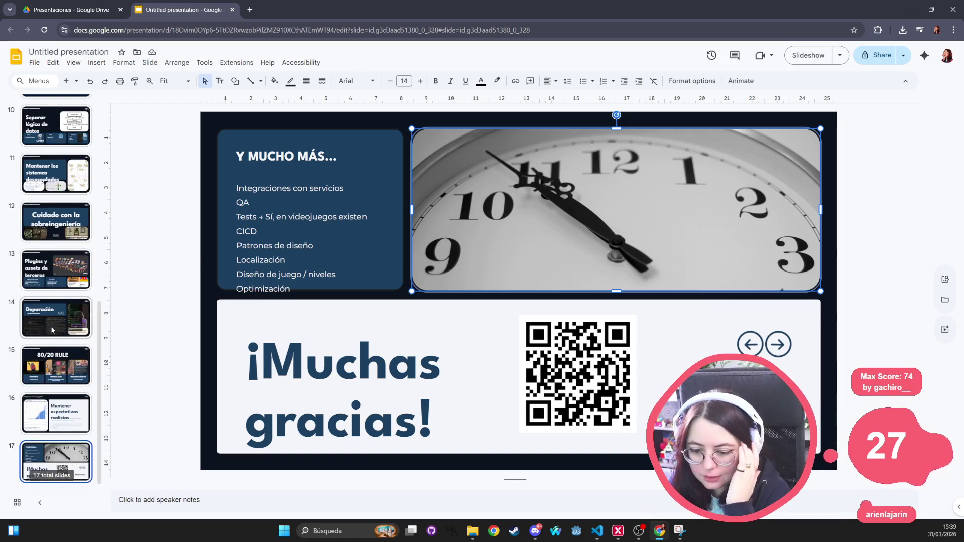
left_click(59, 452)
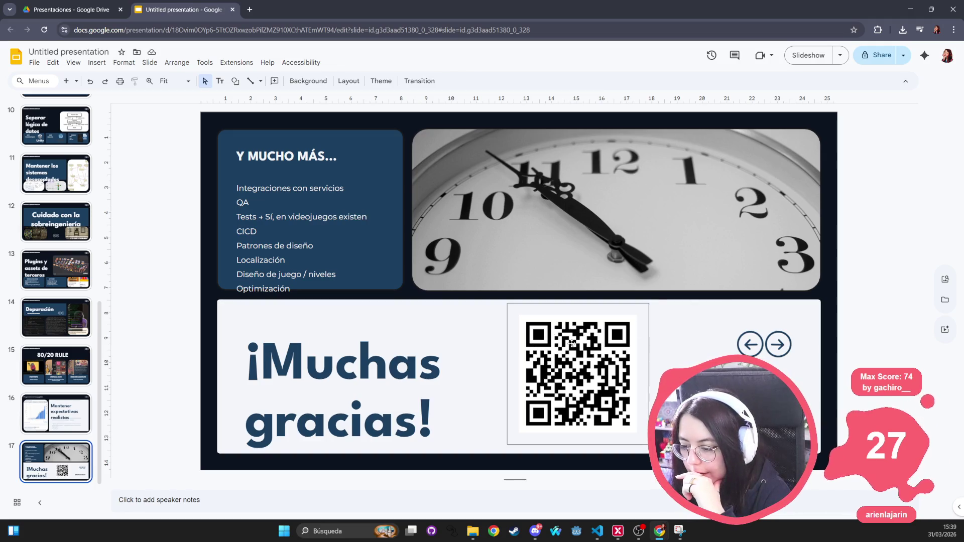
Replace the eight-line list under 'Y MUCHO MÁS...' with 'Lorem Ipsum' and go back to slide 1.
triple_click(415, 418)
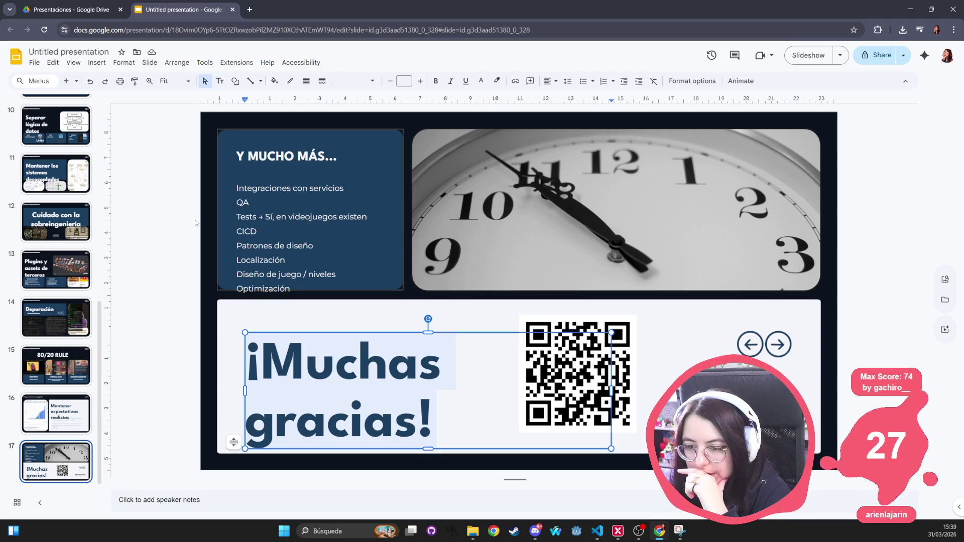
left_click(311, 195)
left_click(279, 218)
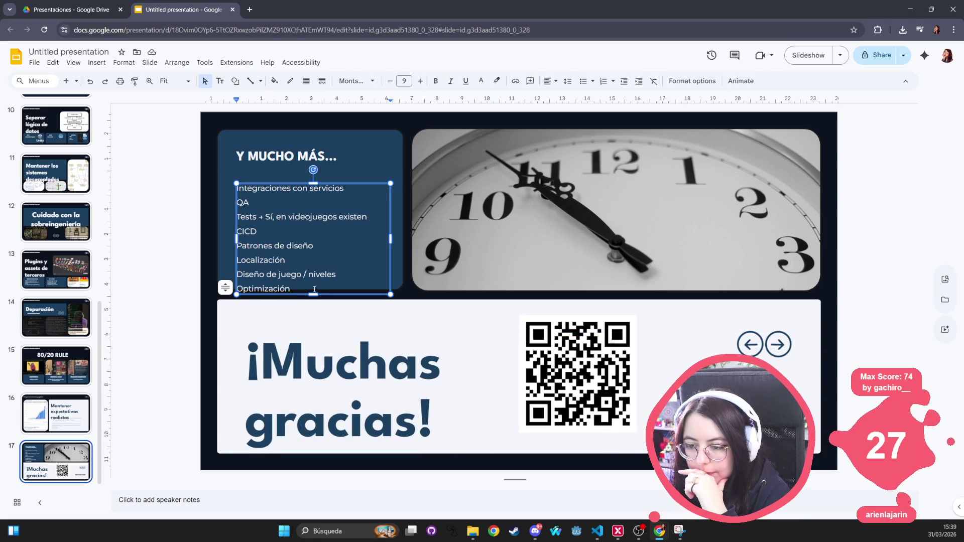
left_click_drag(314, 289, 237, 185)
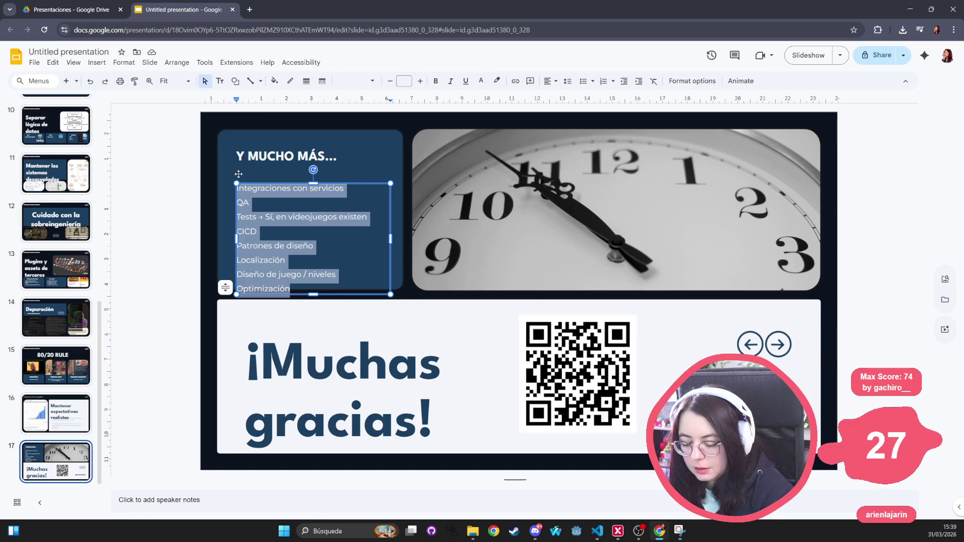
type("Lorem Im")
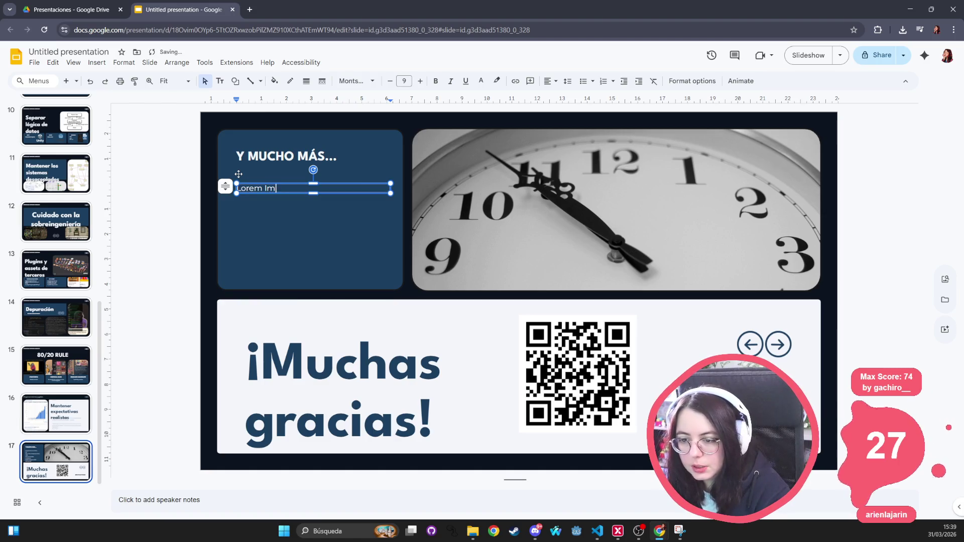
key("BackSpace")
type("psum")
scroll(54, 205, "up", 10)
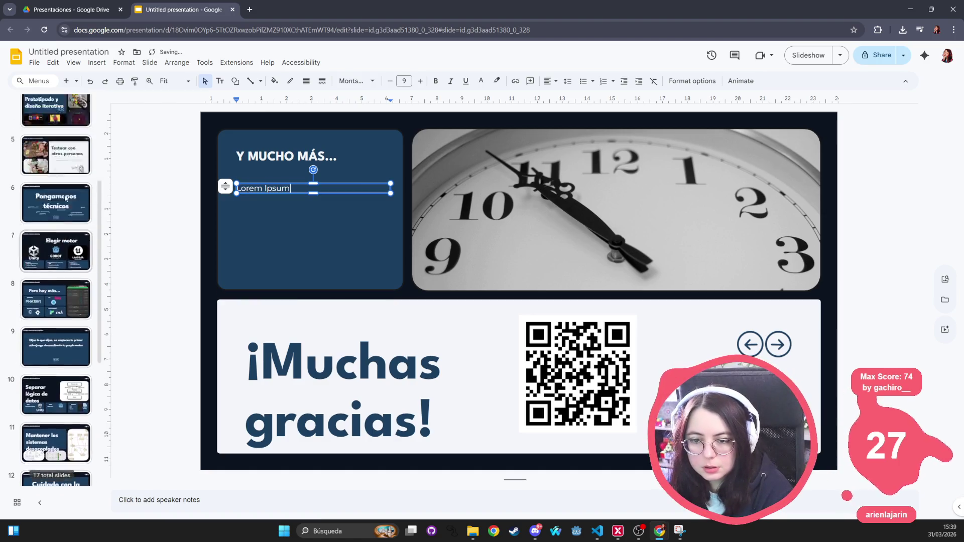
left_click(55, 126)
left_click(507, 297)
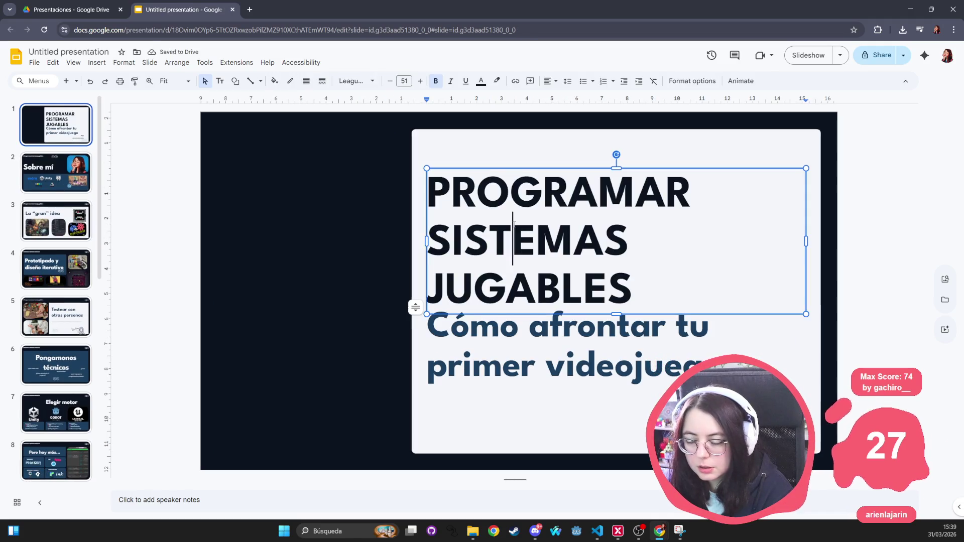
double_click(508, 296)
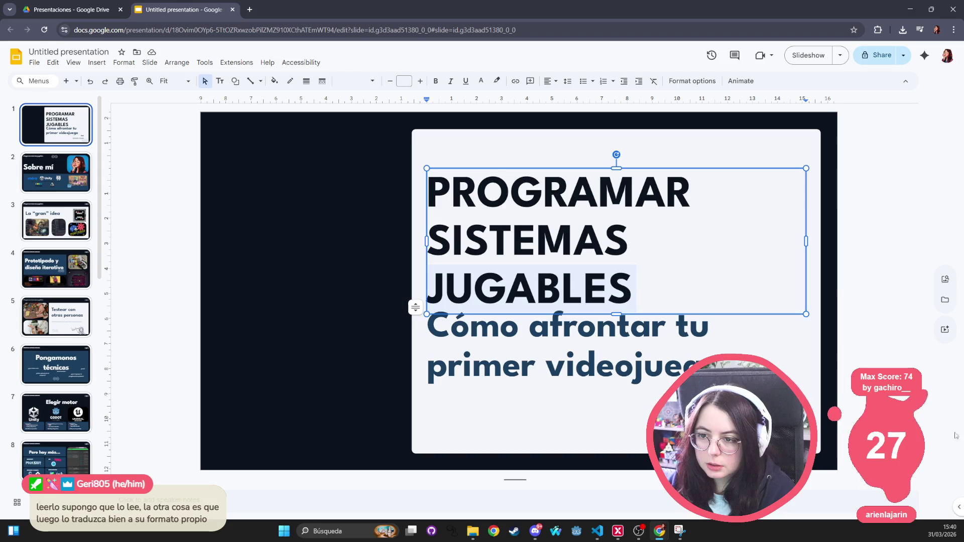
left_click(249, 10)
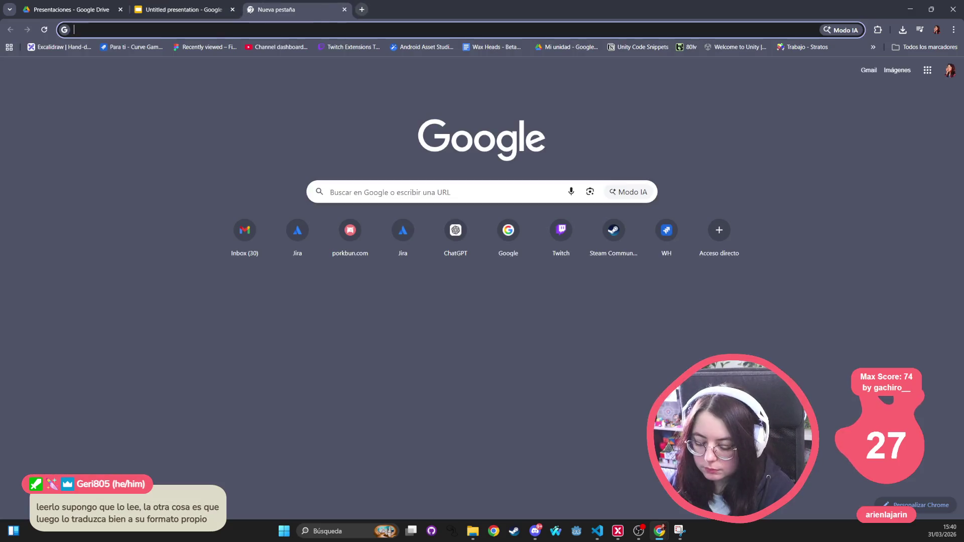
Search the web for 'google slides and odp' and read the AI overview on LibreOffice and OpenOffice.
type("google slides and odp")
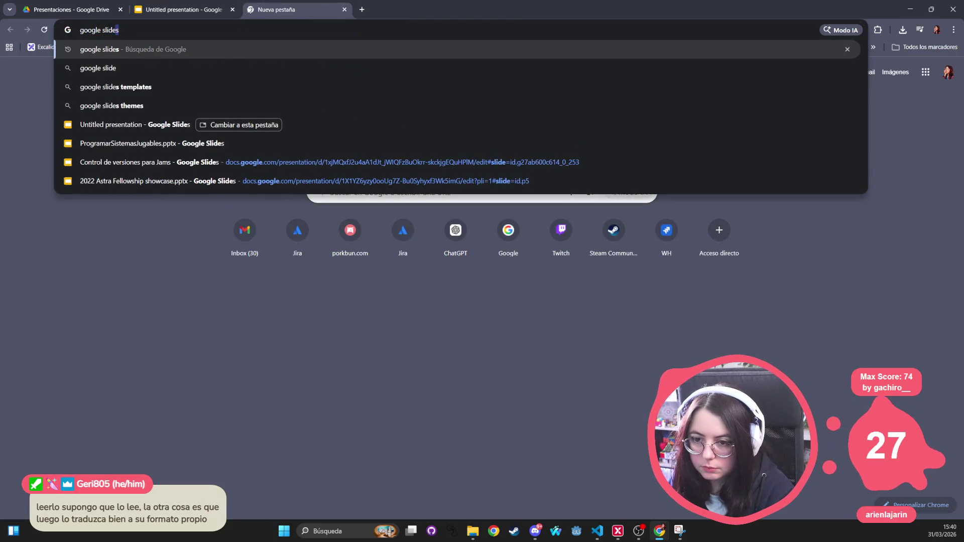
key("Return")
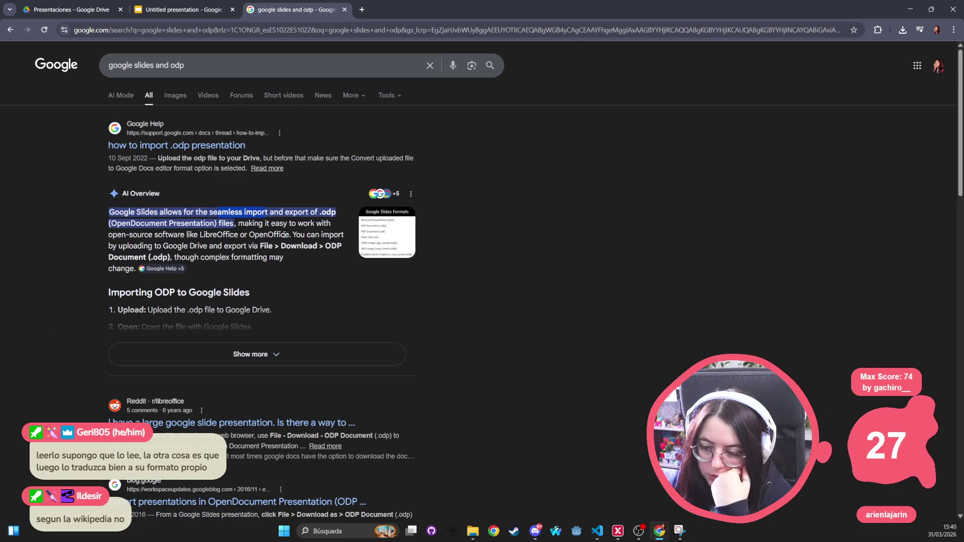
double_click(230, 234)
double_click(263, 236)
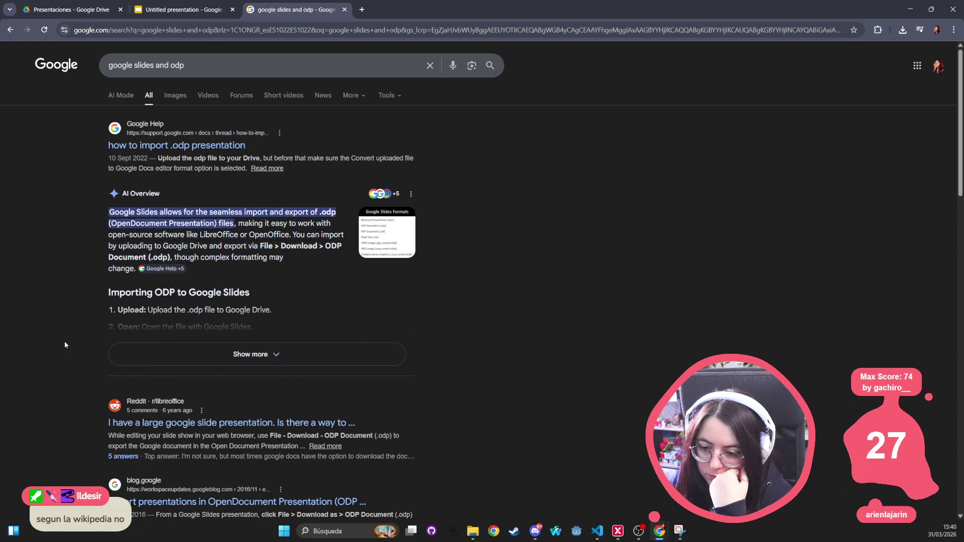
Expand the AI overview and open the r/libreoffice thread about transferring a large Slides deck.
left_click(231, 346)
scroll(238, 307, "down", 5)
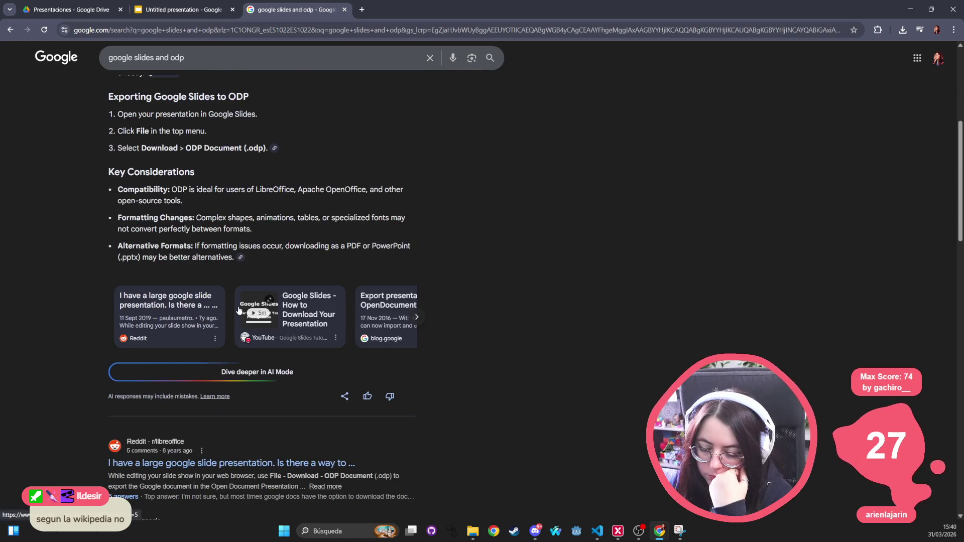
scroll(45, 308, "down", 1)
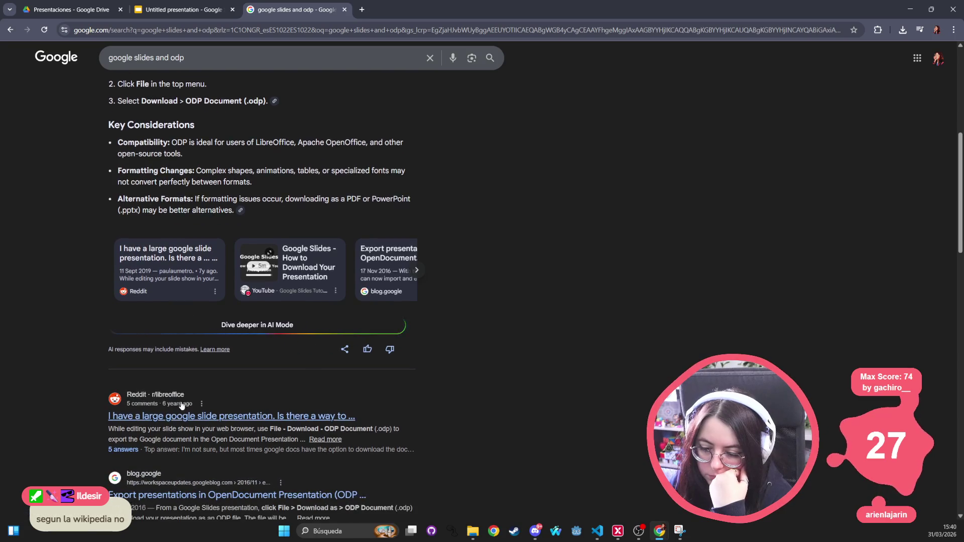
left_click(226, 419)
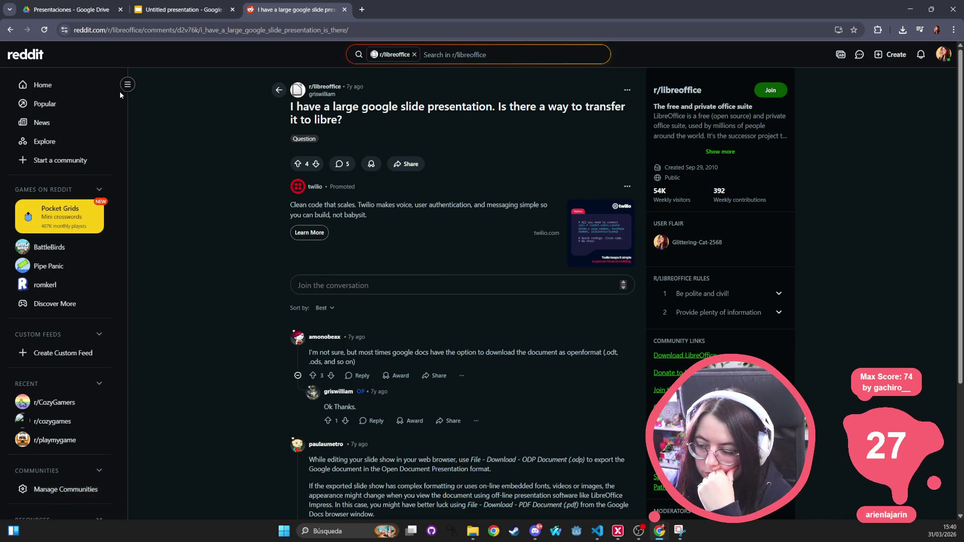
left_click(113, 9)
Download the Untitled presentation as an ODP document (.odp) and open it from Chrome's downloads list.
left_click(182, 10)
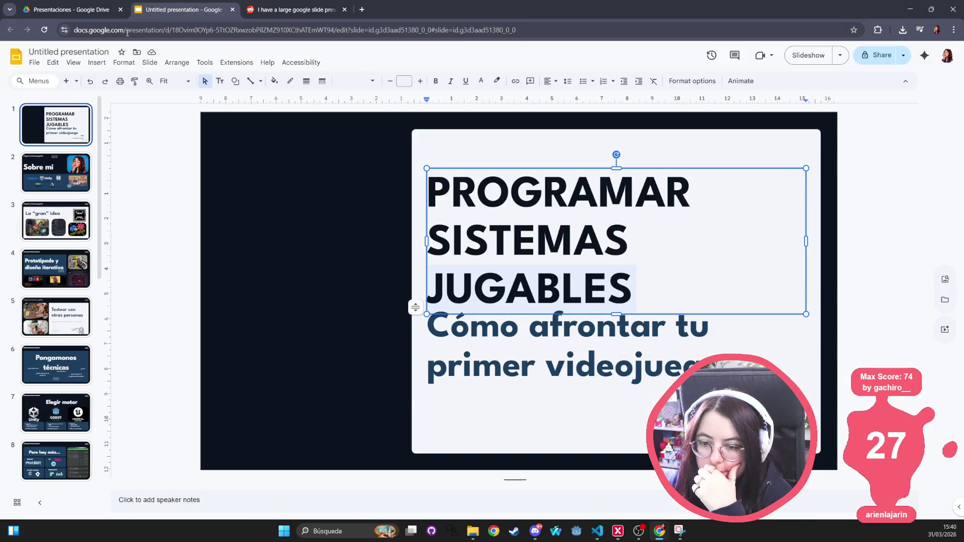
left_click(34, 63)
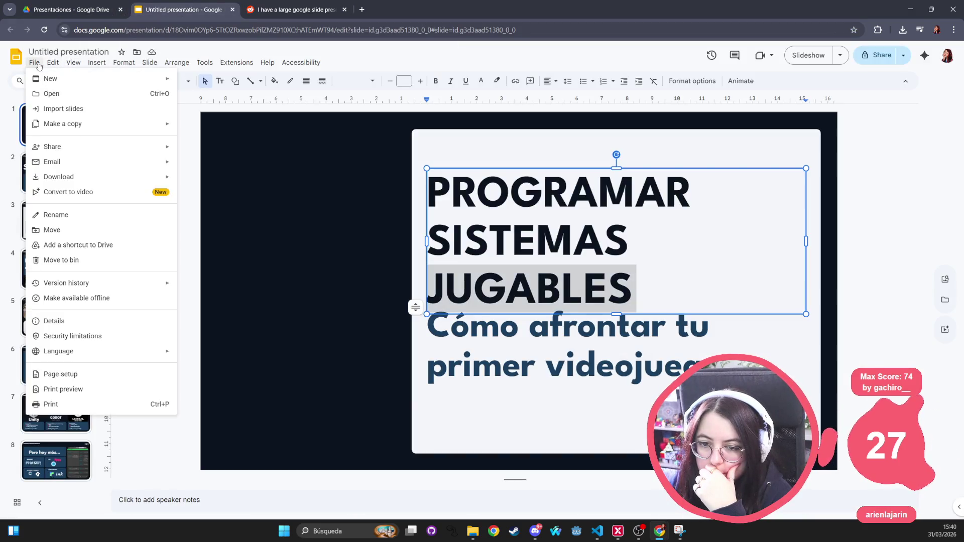
mouse_move(70, 181)
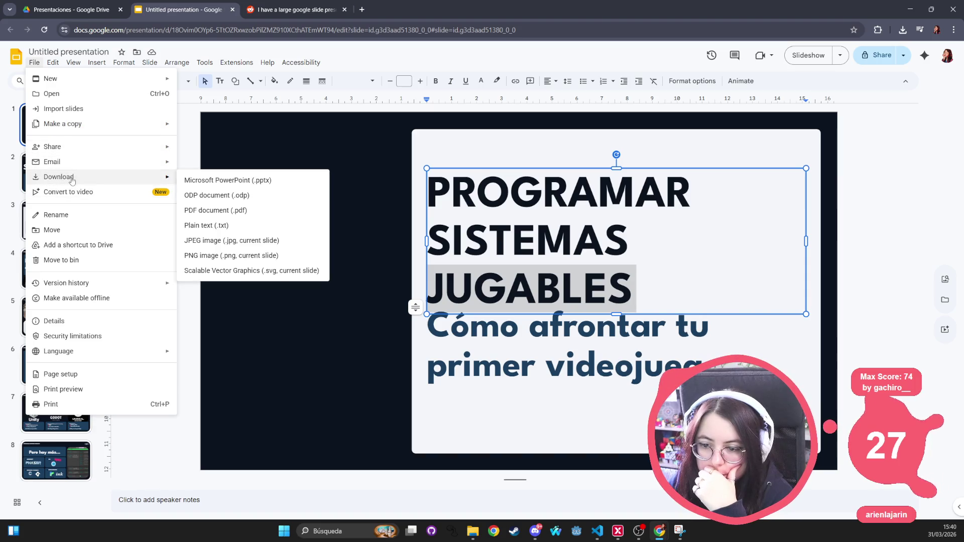
left_click(257, 201)
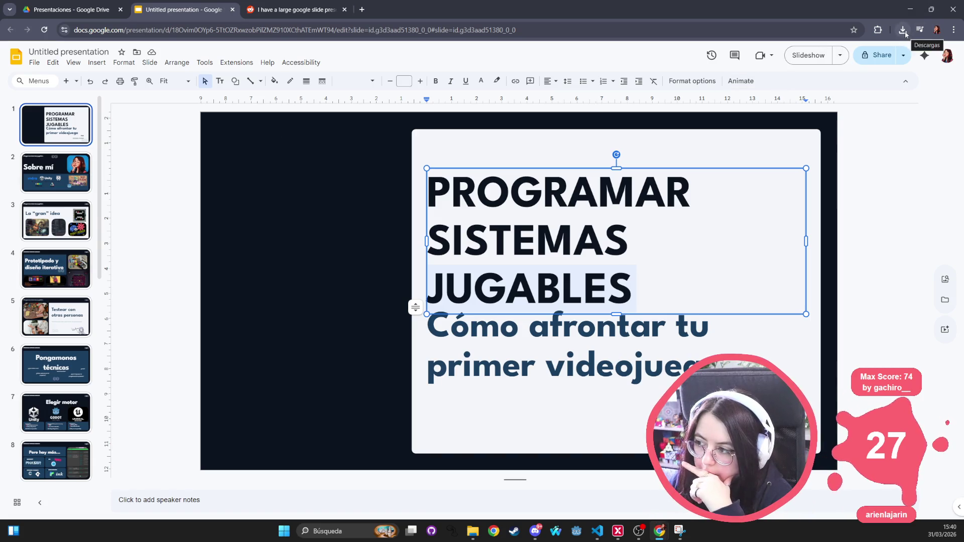
left_click(903, 31)
left_click(904, 32)
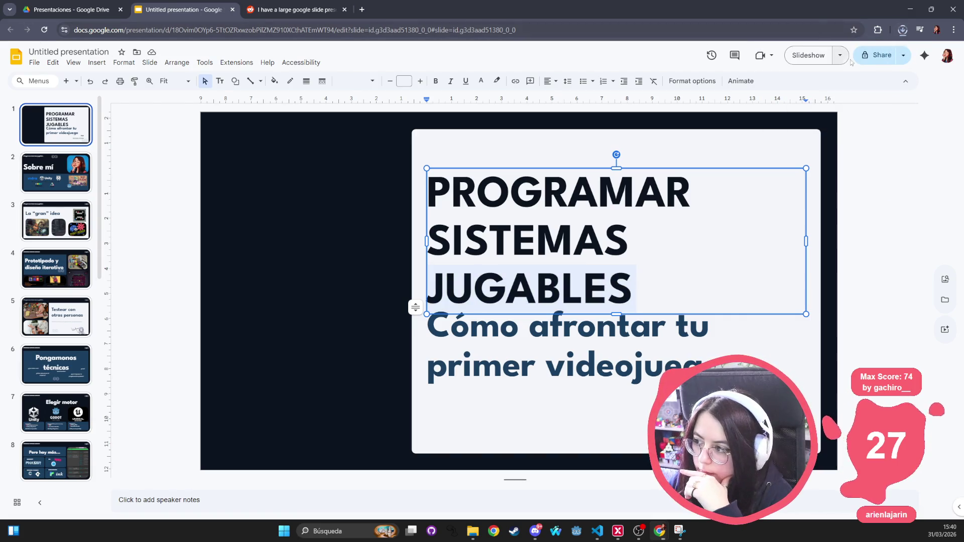
left_click(903, 30)
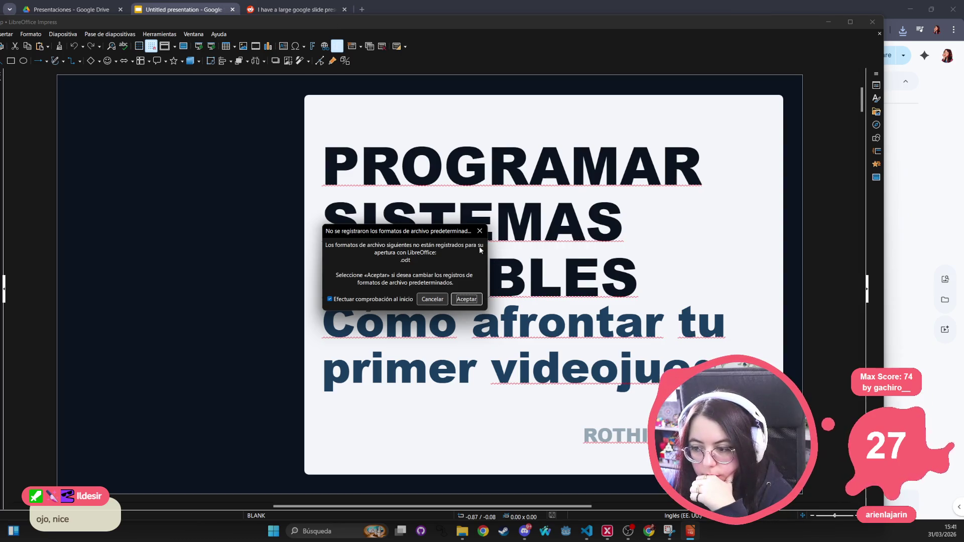
Dismiss the file-format warning and browse exported slides 5–7 in Impress, ending on slide 5.
left_click(477, 232)
mouse_move(376, 25)
left_mouse_down()
mouse_move(372, 511)
mouse_move(337, 72)
mouse_move(330, 420)
mouse_move(348, 35)
mouse_move(377, 440)
mouse_move(386, 152)
mouse_move(588, 176)
mouse_move(625, 50)
left_mouse_up()
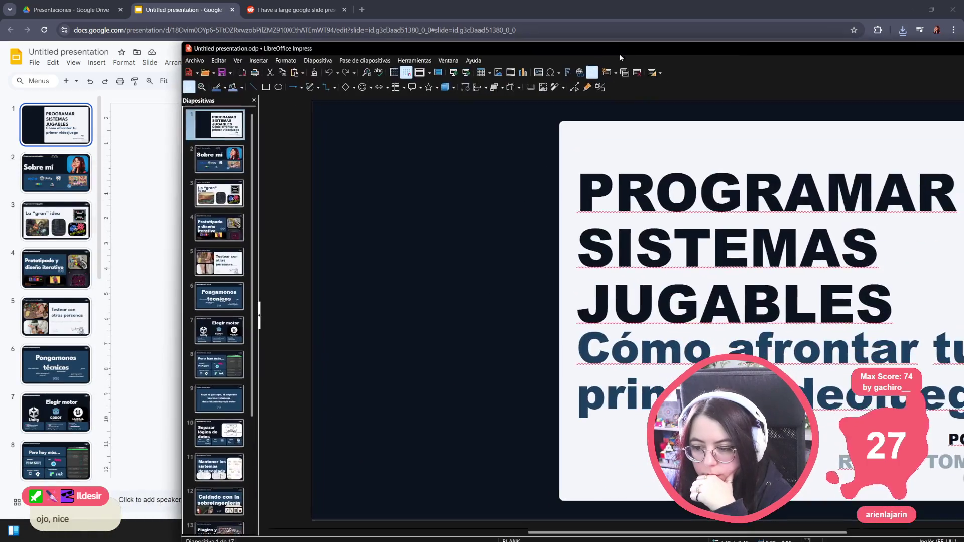
left_click(215, 159)
key("Down")
key("Down")
key("Down")
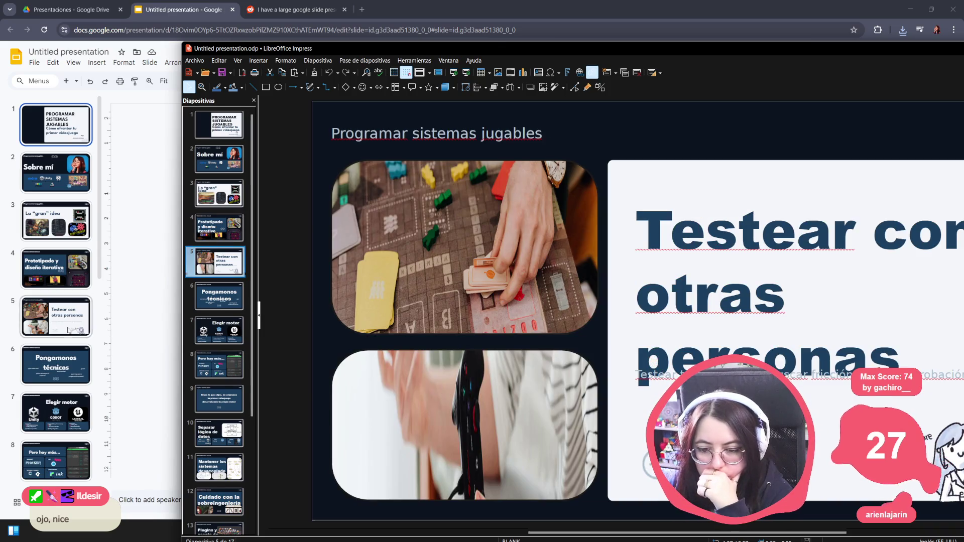
left_click(225, 335)
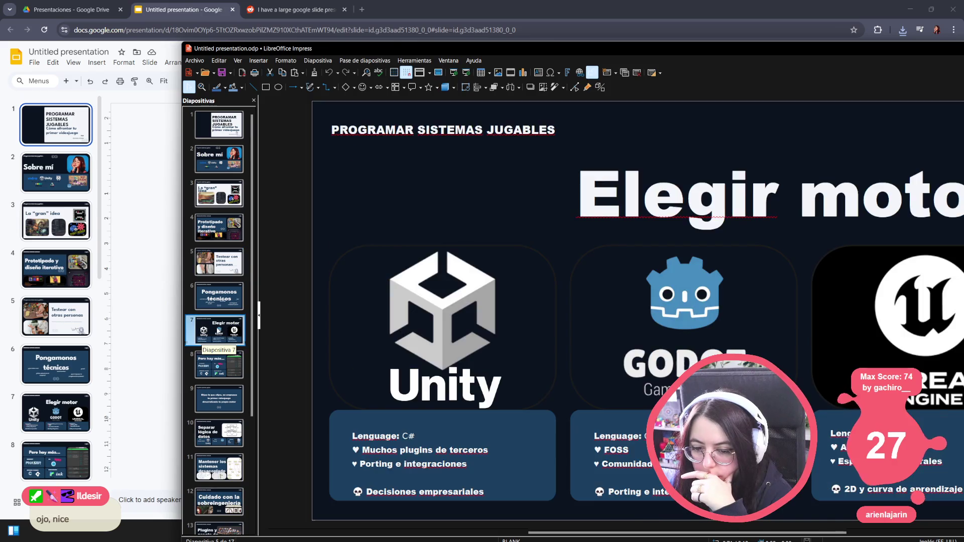
left_click(221, 299)
left_click(222, 260)
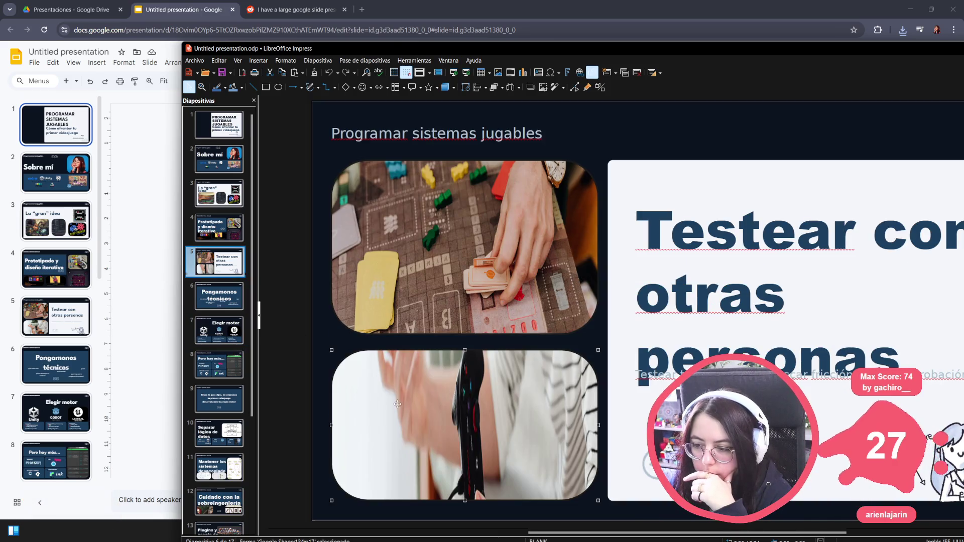
Compare slide 5's lower photo and title font against Google Slides, then close Impress.
left_click(87, 305)
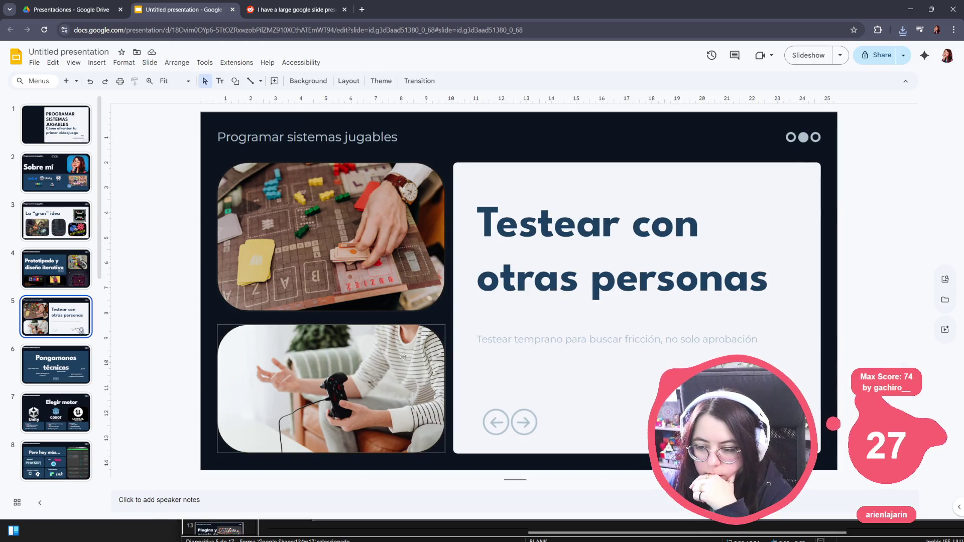
left_click(333, 369)
key("alt+Tab")
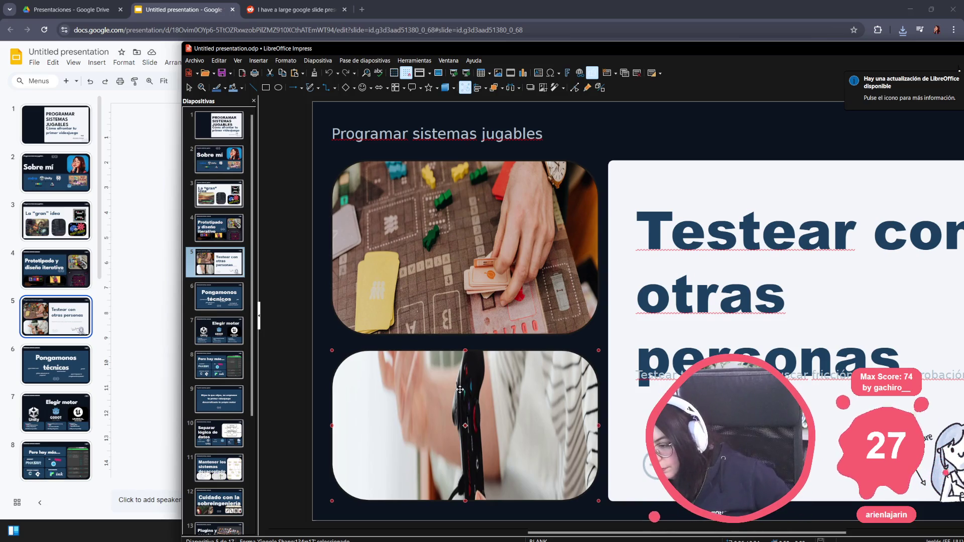
key("alt+Tab")
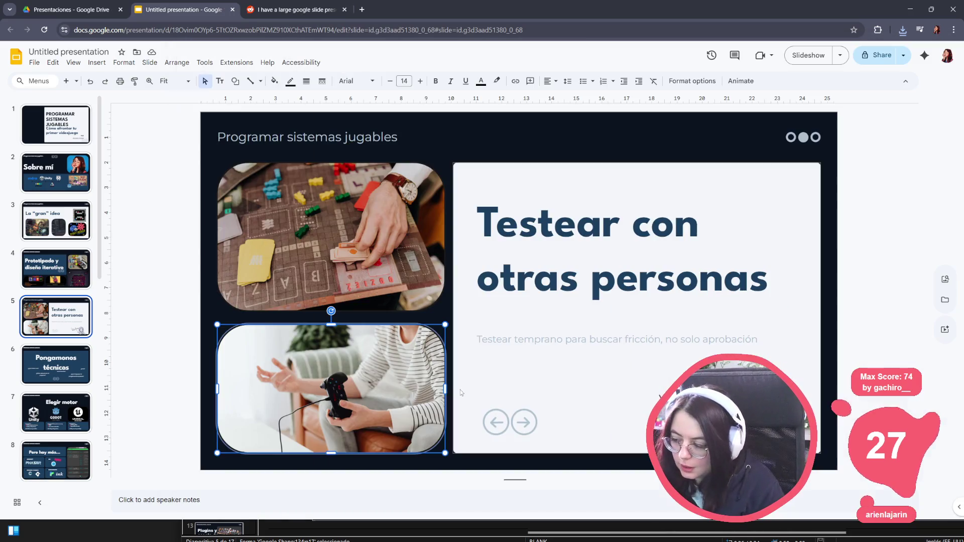
left_click(559, 339)
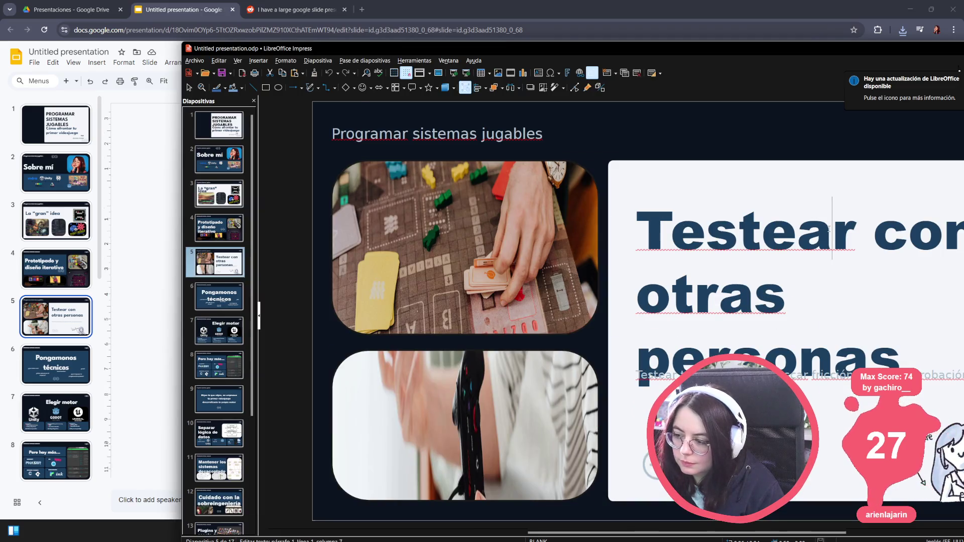
left_click(829, 229)
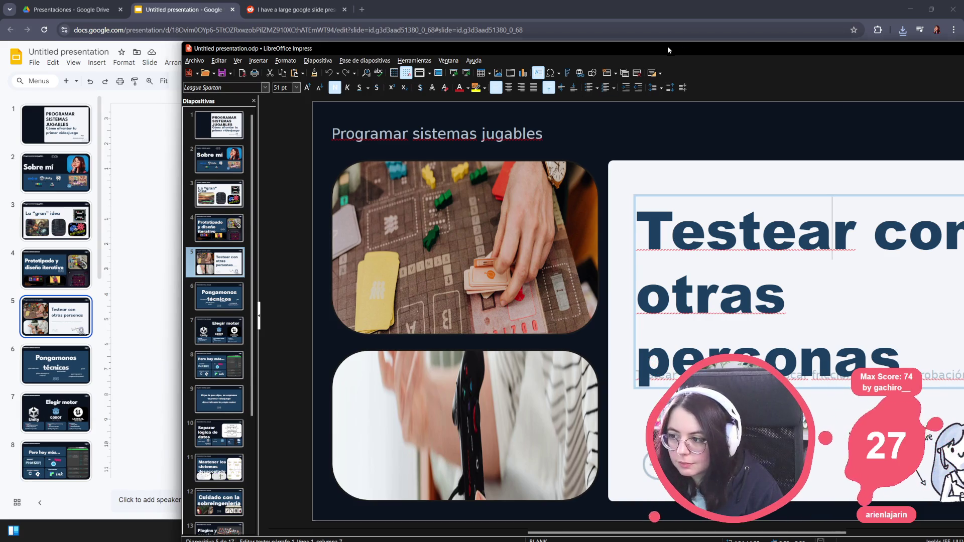
left_click_drag(668, 46, 419, 73)
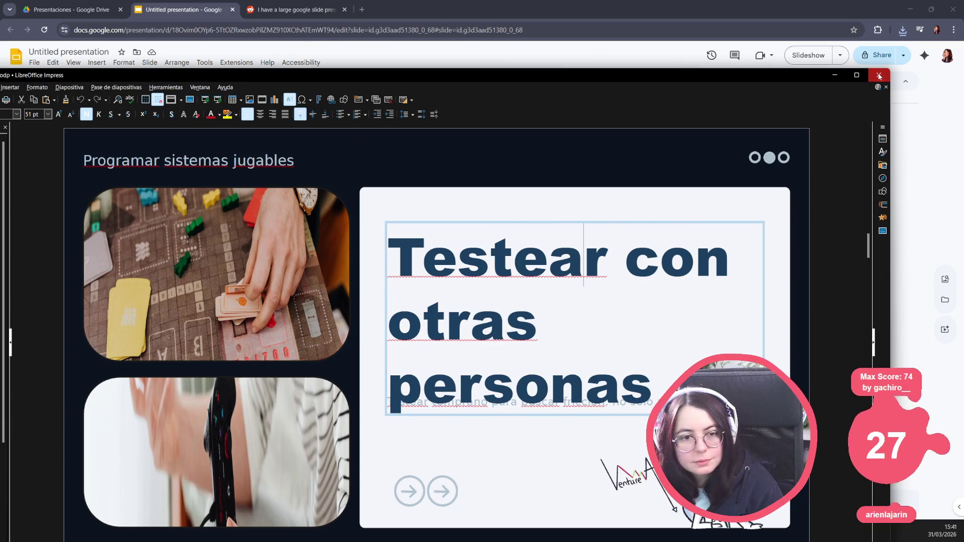
left_click(879, 76)
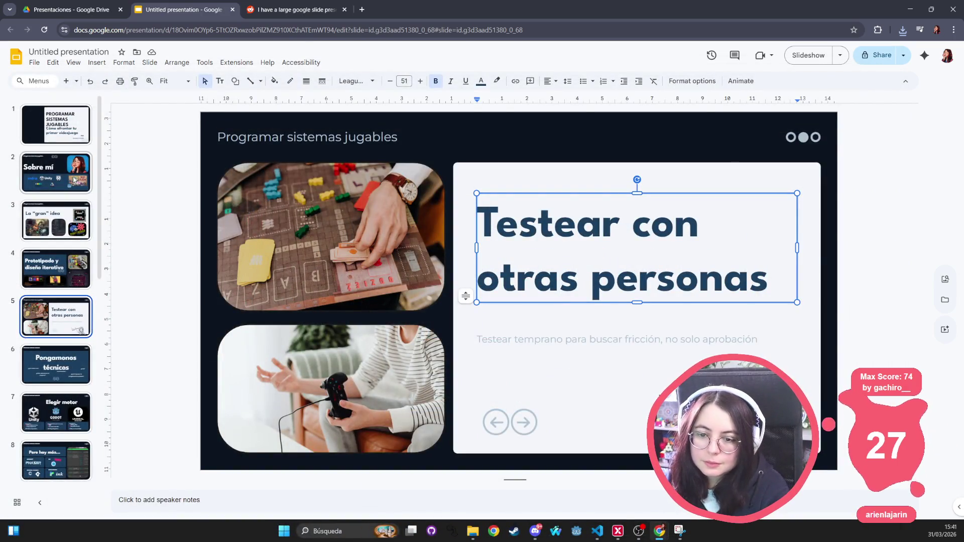
Set the Sobre mí slide title font to Arial.
left_click(71, 183)
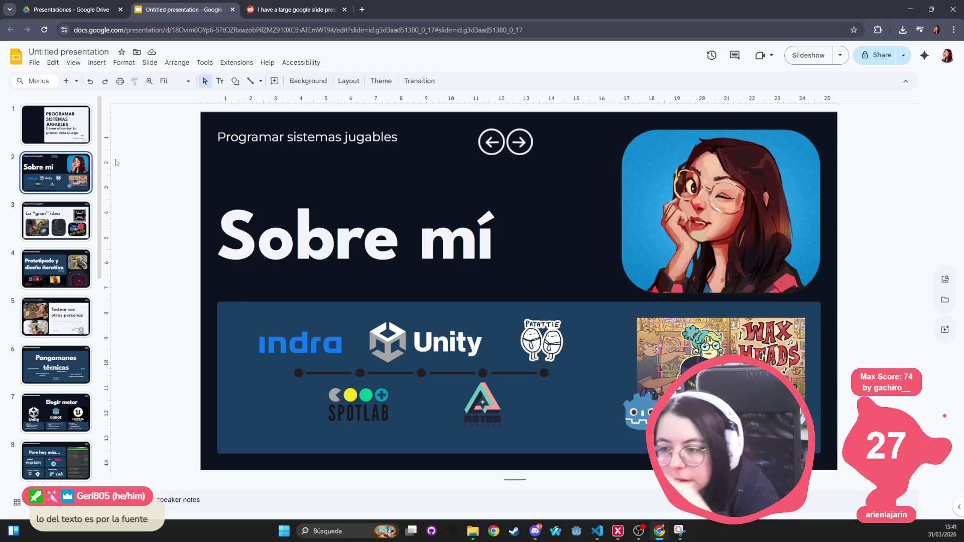
triple_click(334, 241)
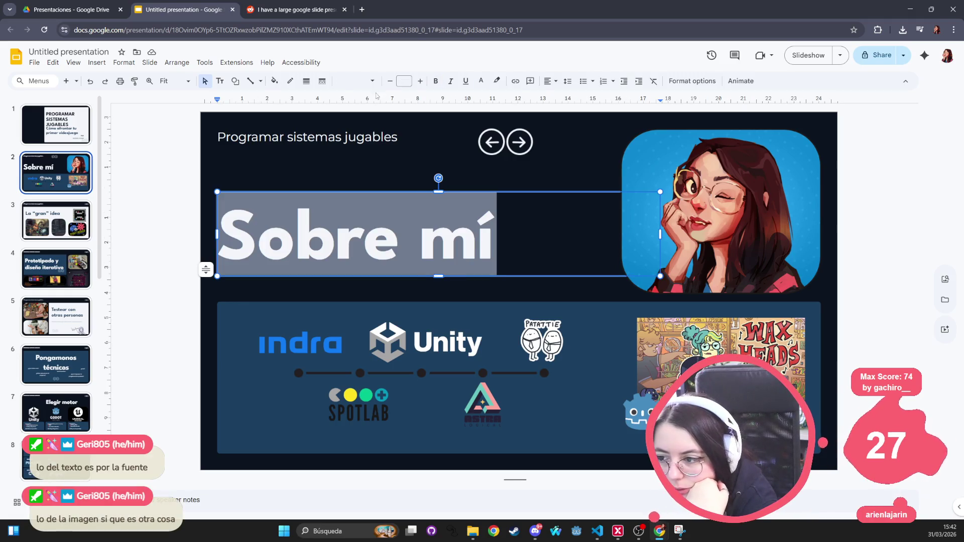
left_click(374, 83)
left_click(360, 136)
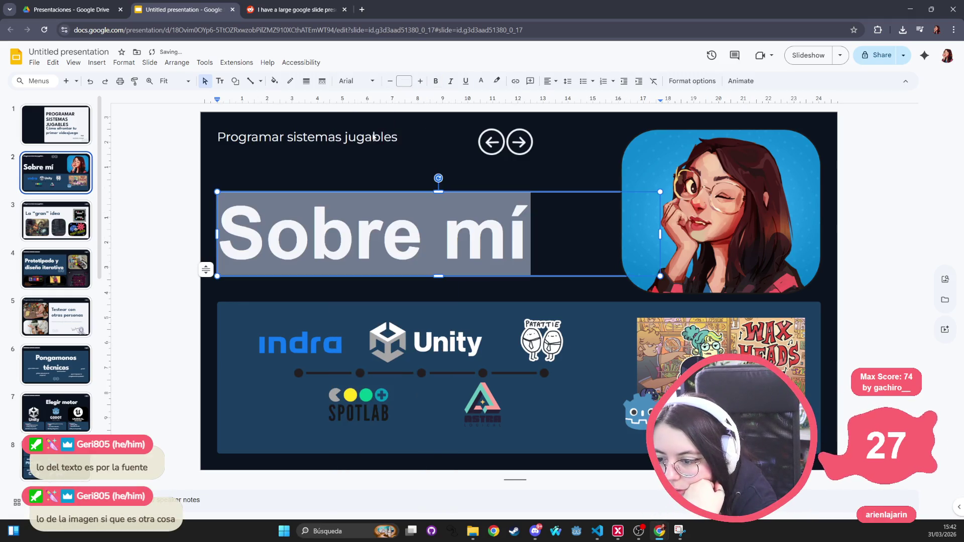
left_click(361, 81)
left_click(361, 82)
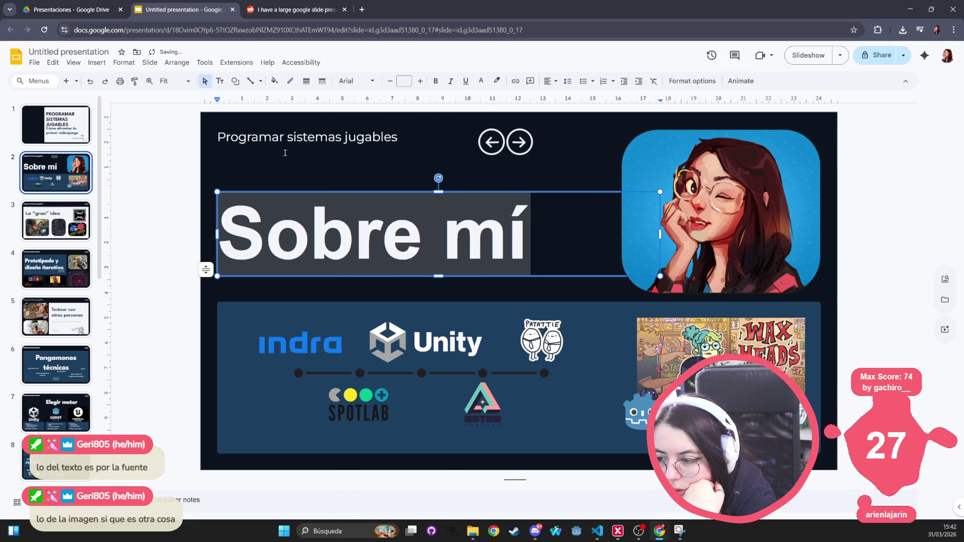
Check the font of the PROGRAMAR title line on slide 1.
left_click(80, 128)
triple_click(458, 177)
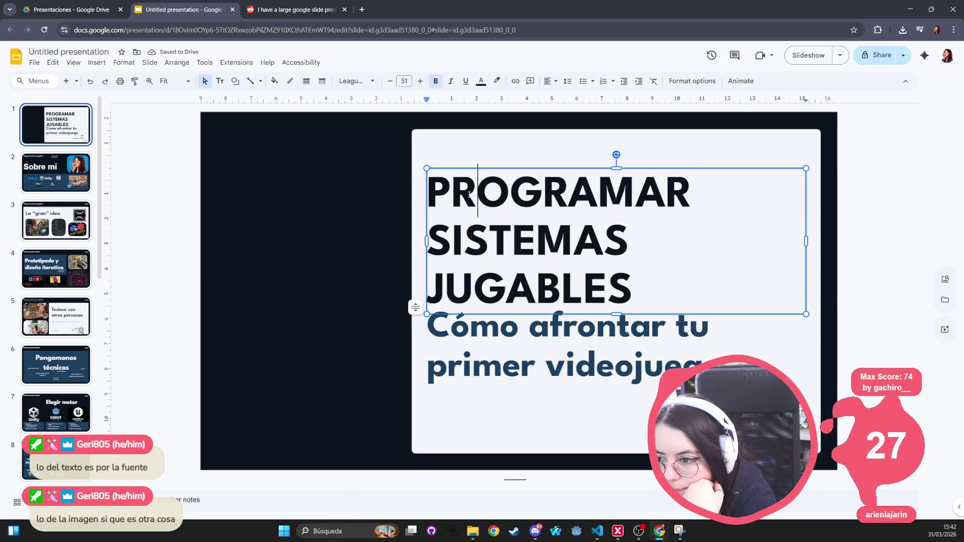
left_click(510, 191)
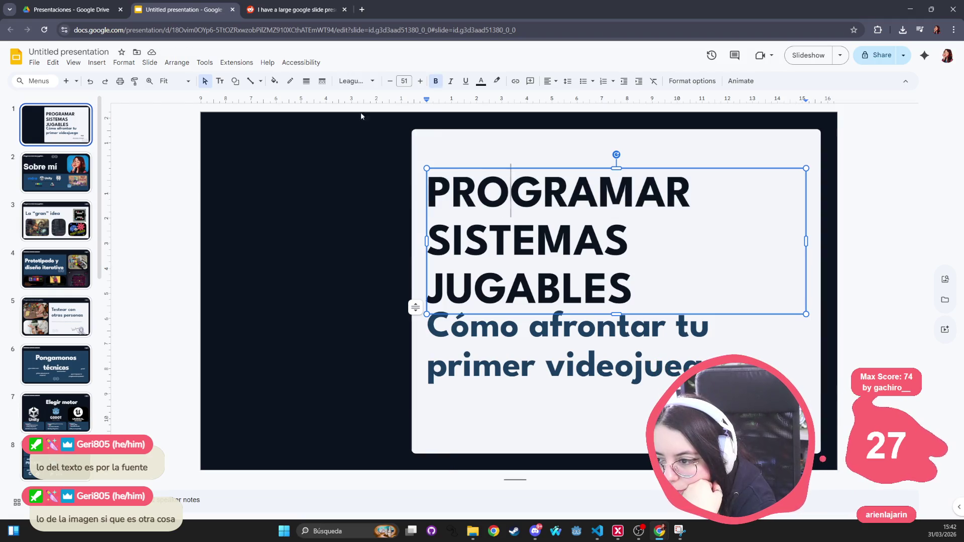
left_click(356, 81)
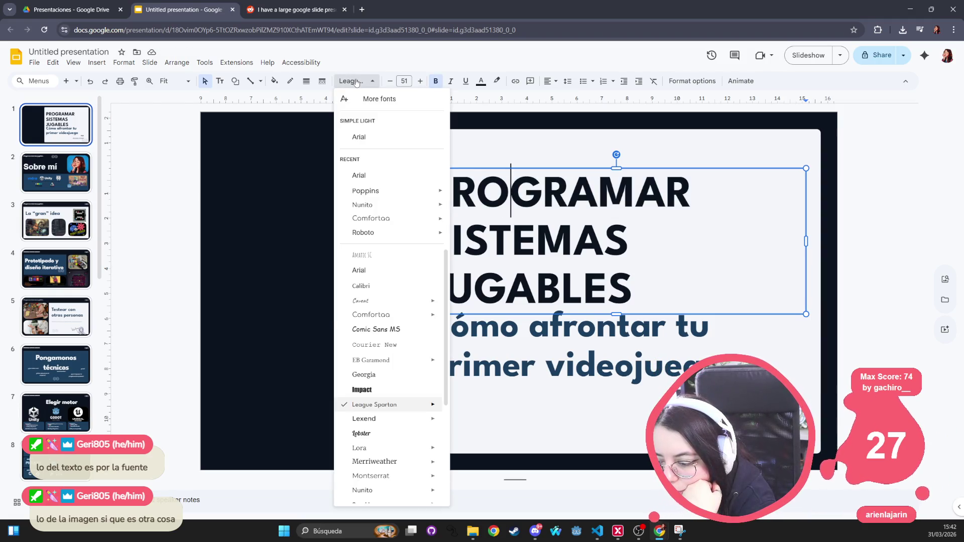
left_click(356, 82)
key("Escape")
Set the title slide's subtitle to League Spartan Bold.
key("Tab")
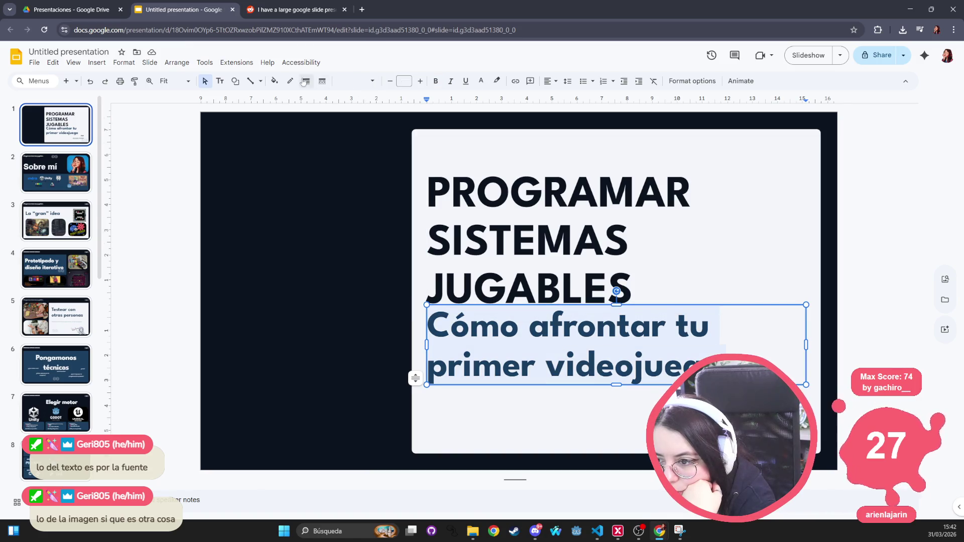
left_click(359, 81)
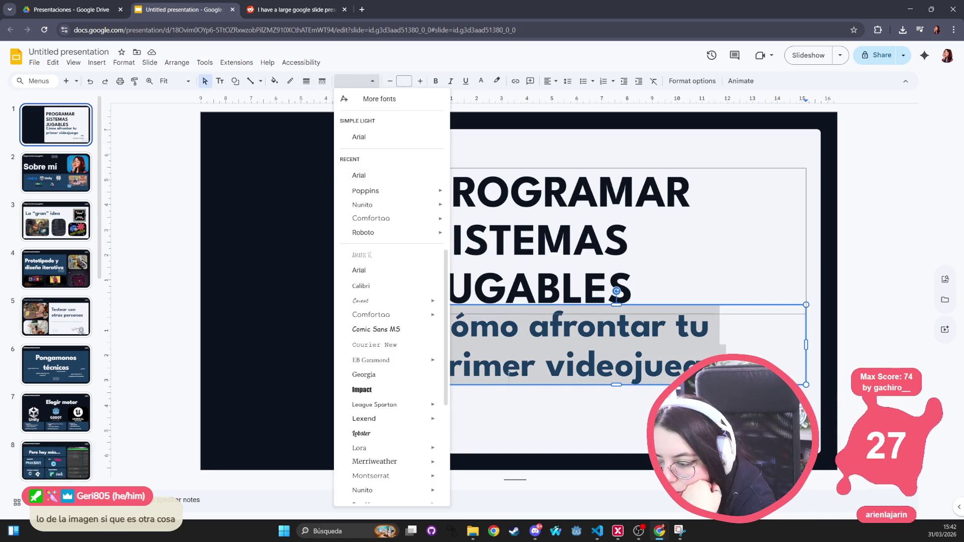
scroll(408, 257, "down", 3)
left_click(408, 256)
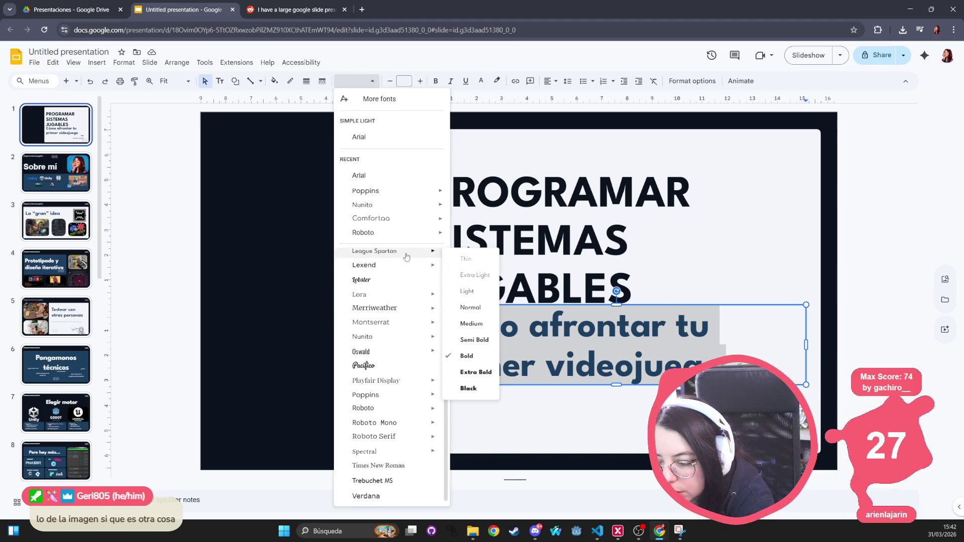
left_click(406, 255)
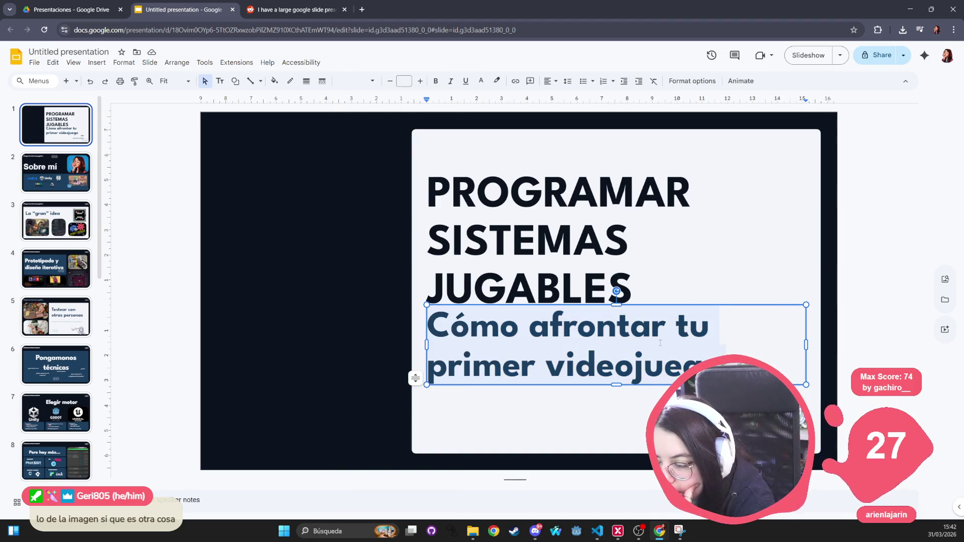
left_click(73, 7)
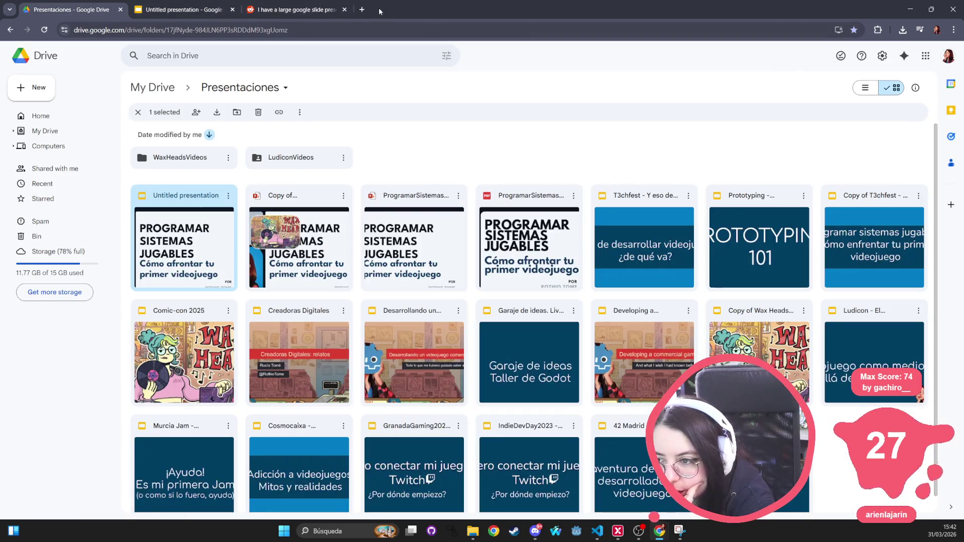
Open Canva in a new tab and open the recent 'del Proyecto' talk design.
left_click(361, 9)
type("canva")
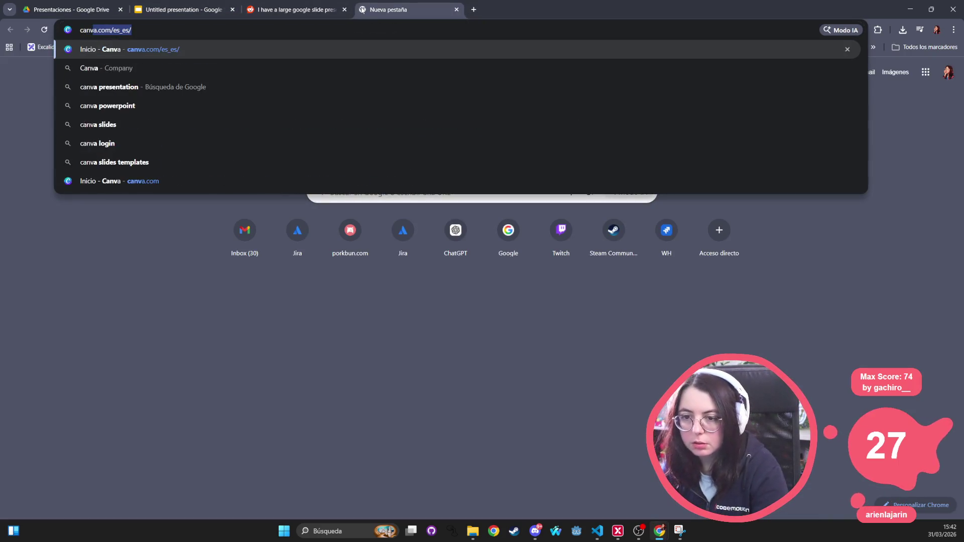
key("Return")
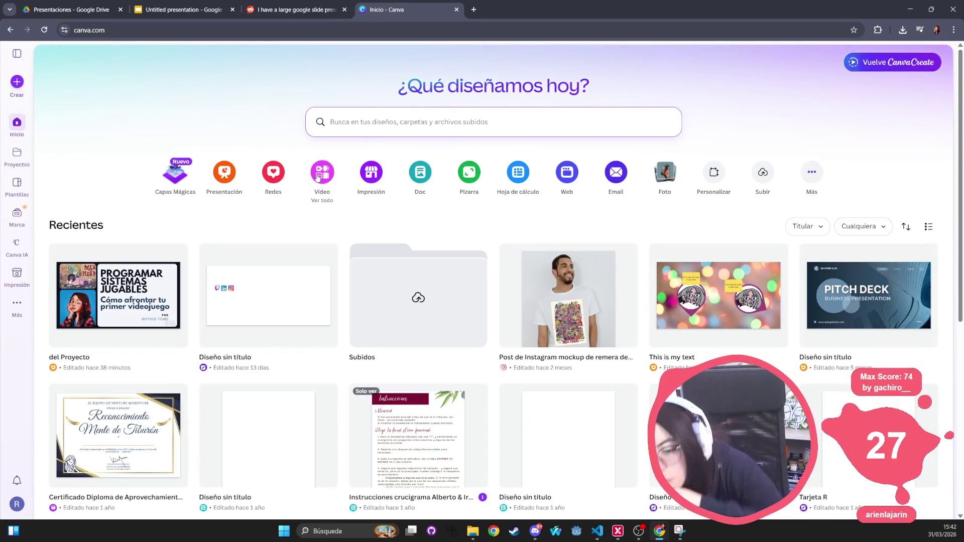
left_click(115, 297)
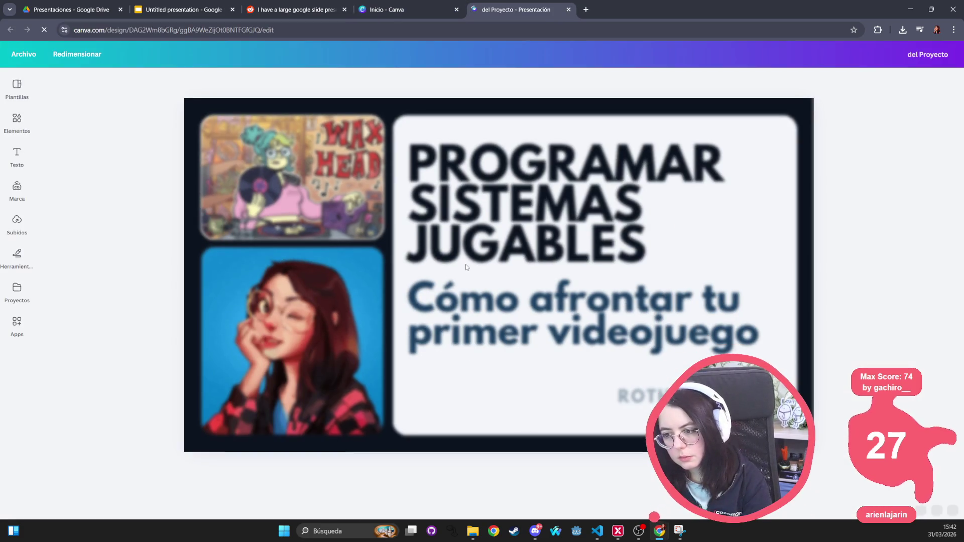
Check the title, subtitle and author text fonts in the design's font list for League Spartan.
left_click(480, 216)
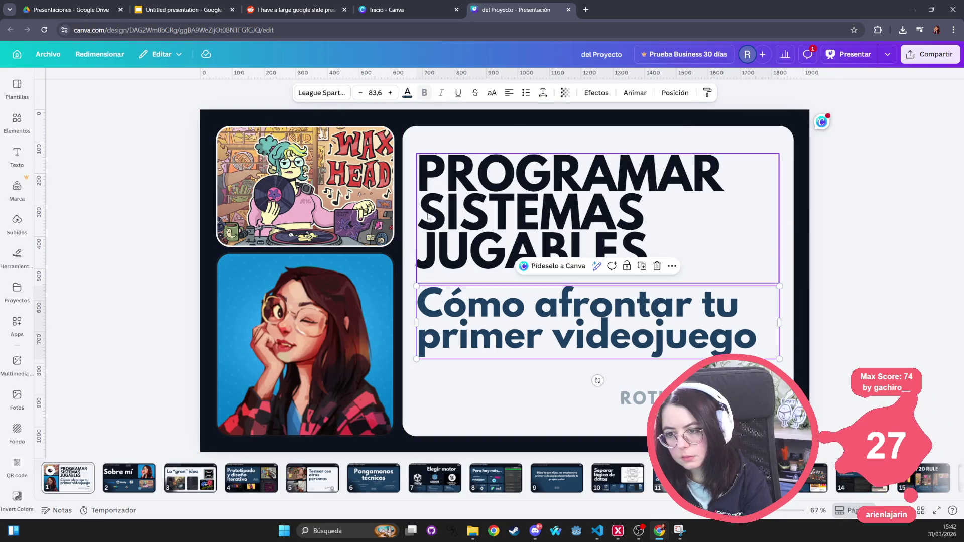
left_click(553, 321)
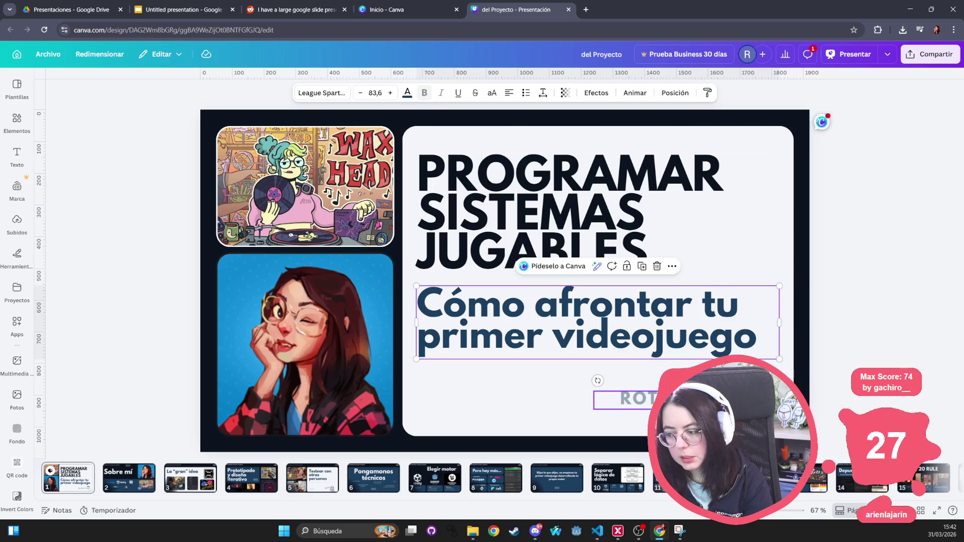
left_click(618, 402)
left_click(17, 119)
left_click(17, 85)
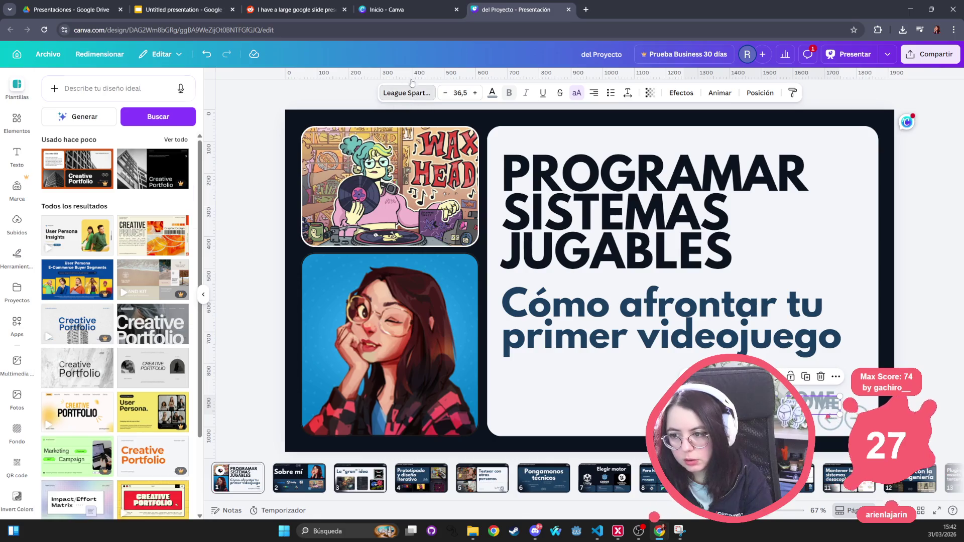
left_click(407, 94)
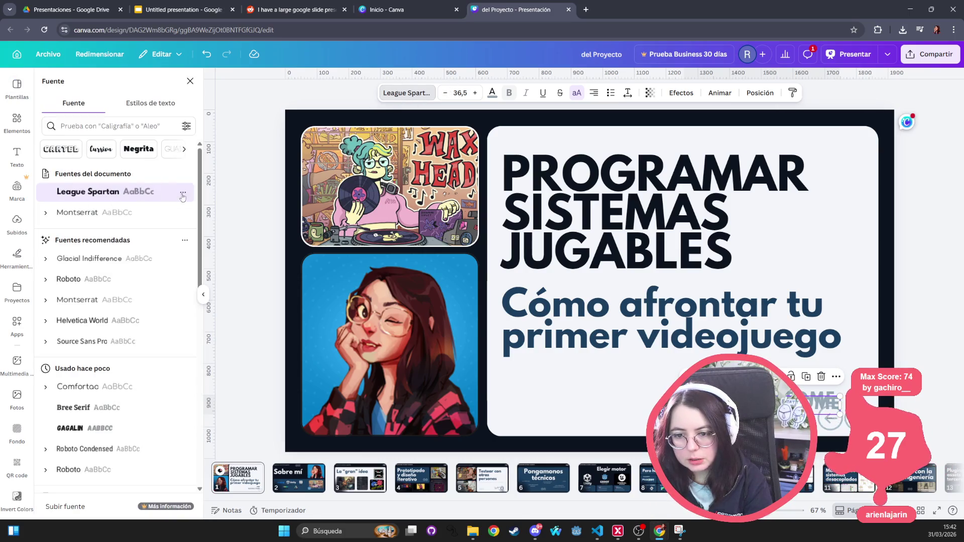
left_click(630, 261)
left_click(631, 328)
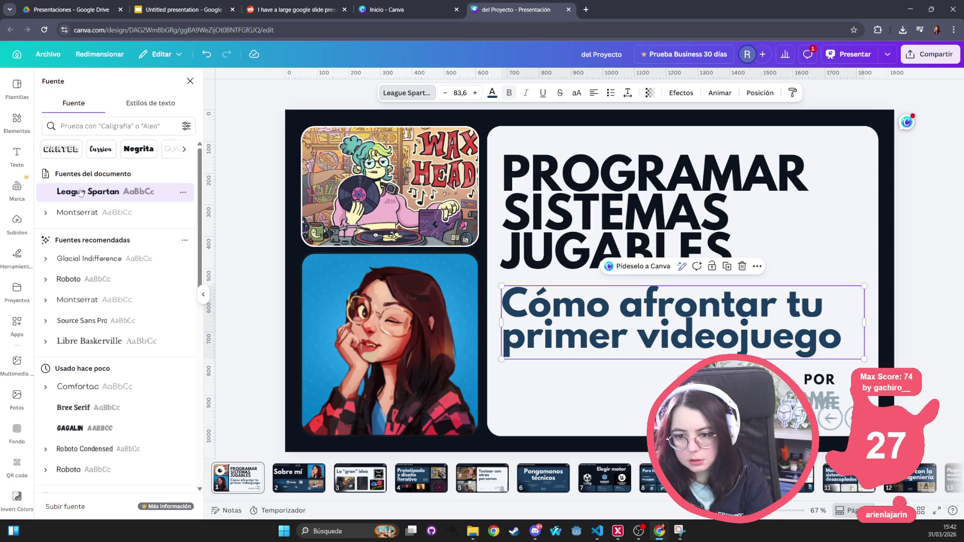
left_click(71, 9)
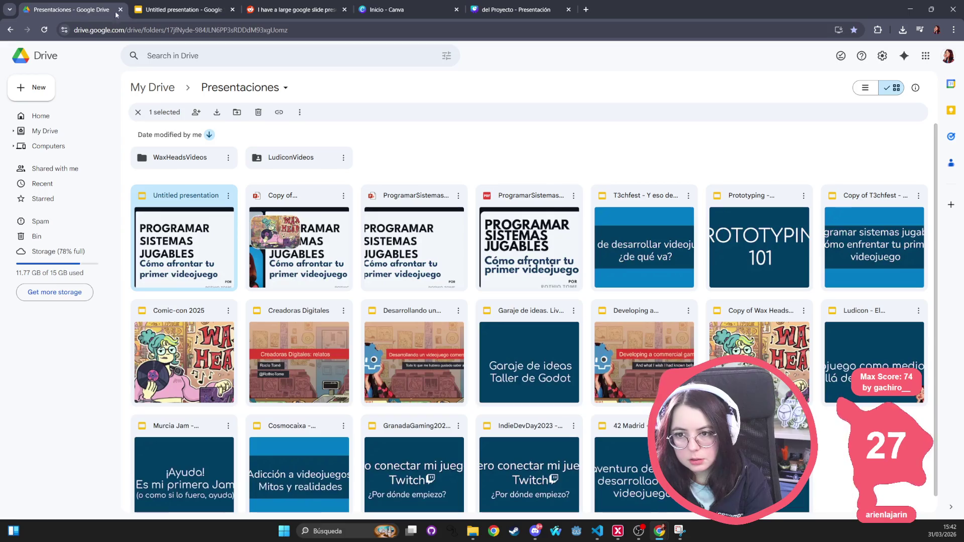
Back in Google Slides, check the fonts of the slide 1 title and subtitle without changing them.
left_click(176, 10)
left_click(631, 240)
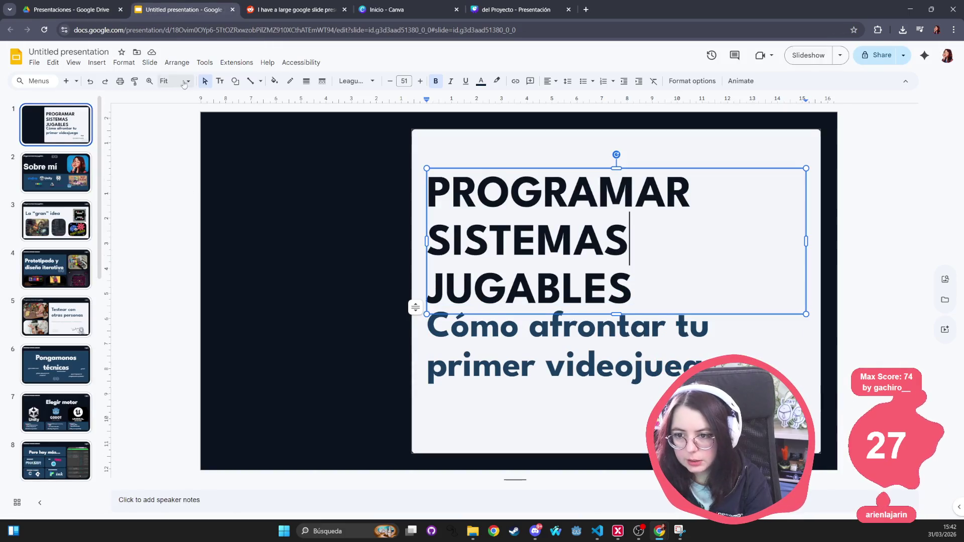
left_click(346, 84)
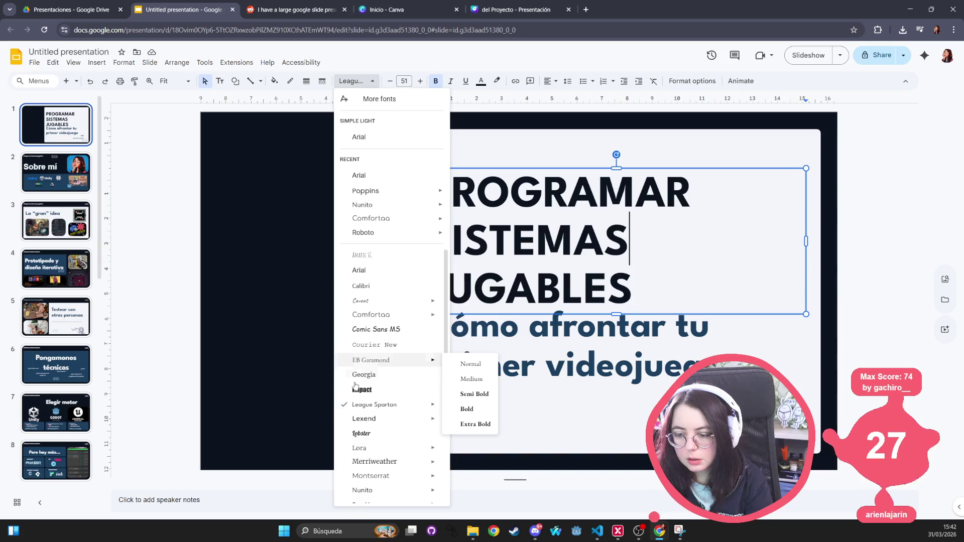
mouse_move(410, 407)
left_click(634, 352)
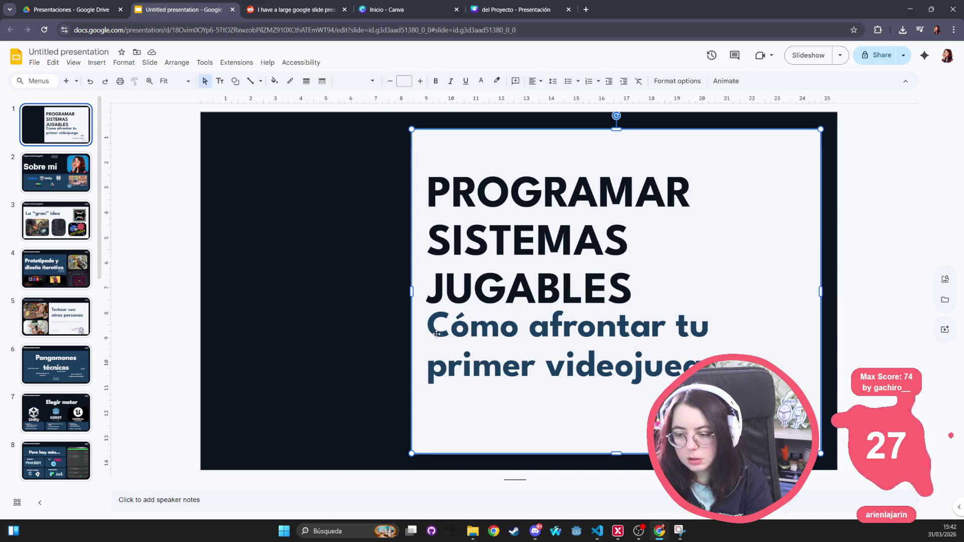
left_click(358, 80)
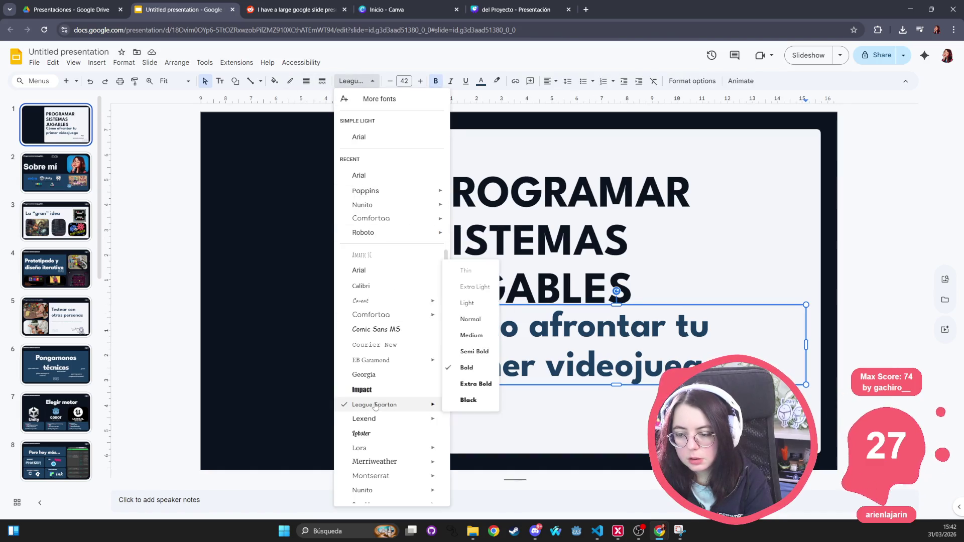
left_click(376, 408)
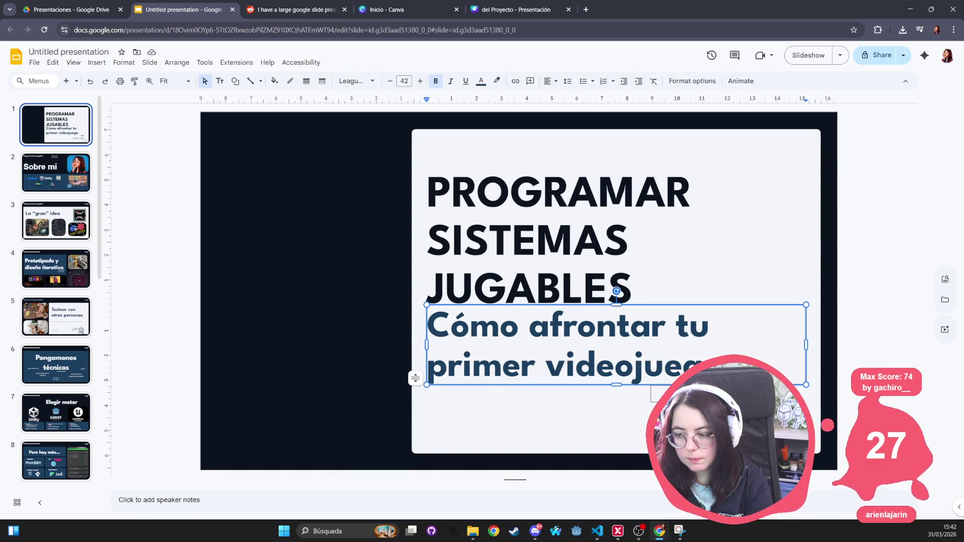
On slide 2, switch the 'Sobre mí' title text from Arial to League Spartan.
left_click(48, 161)
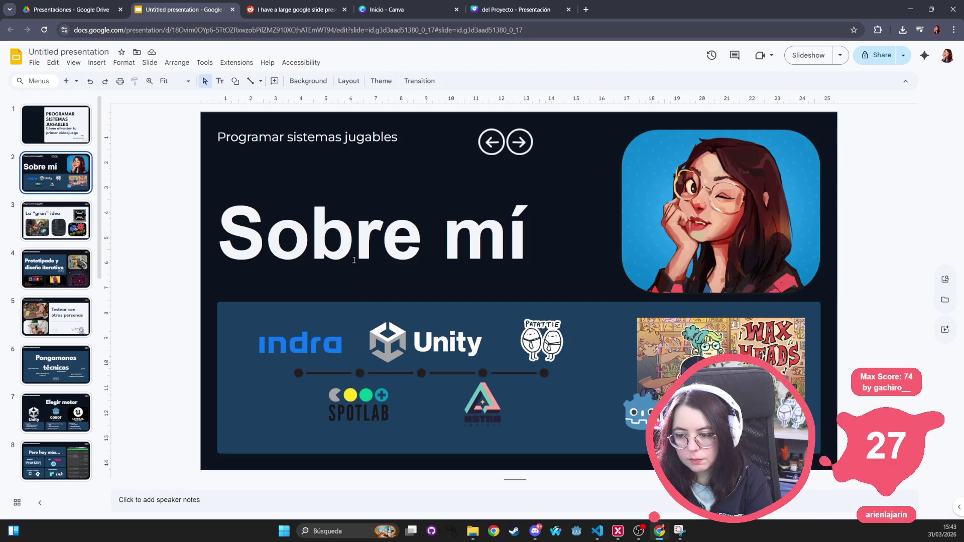
left_click(311, 234)
left_click(357, 81)
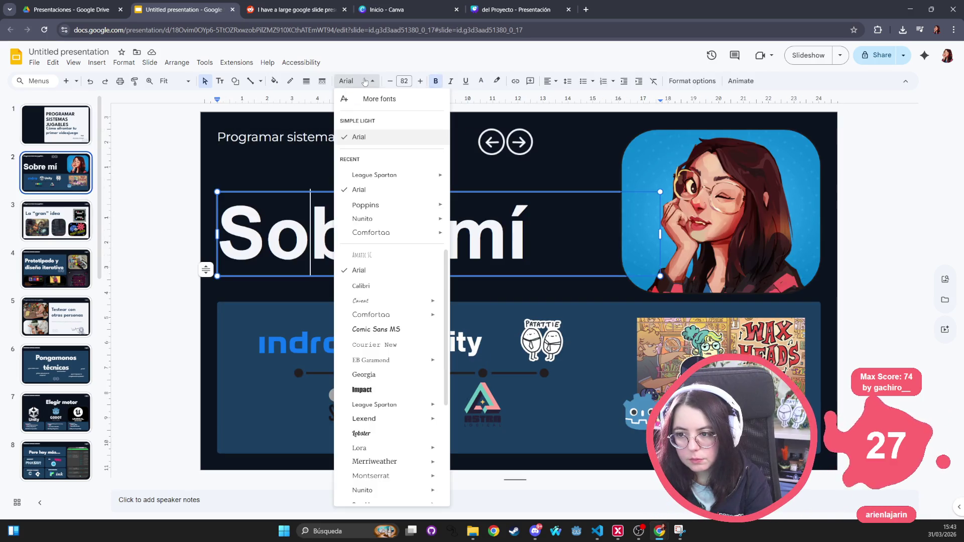
left_click(386, 405)
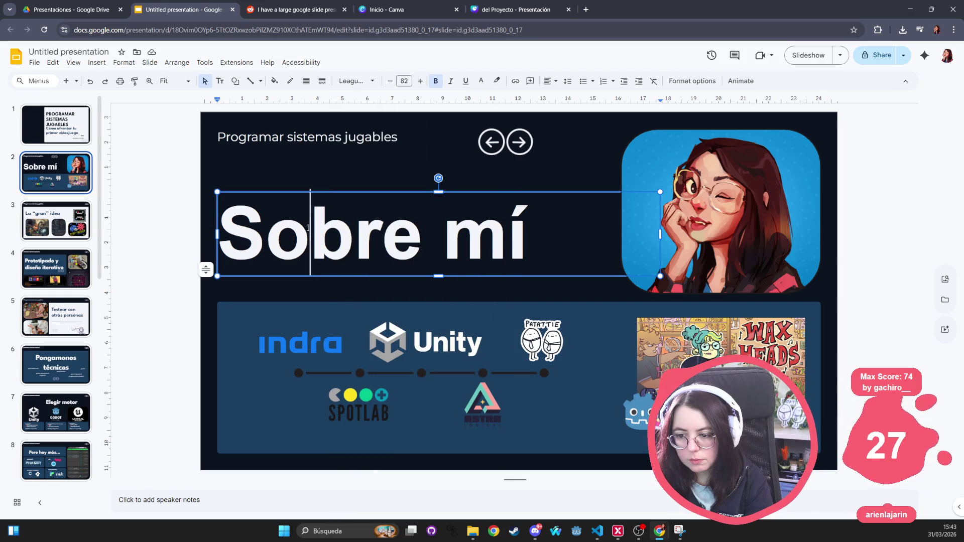
Reselect the whole 'Sobre mí' title box and apply League Spartan to all of it.
left_click(291, 202)
left_click(288, 187)
left_click(281, 195)
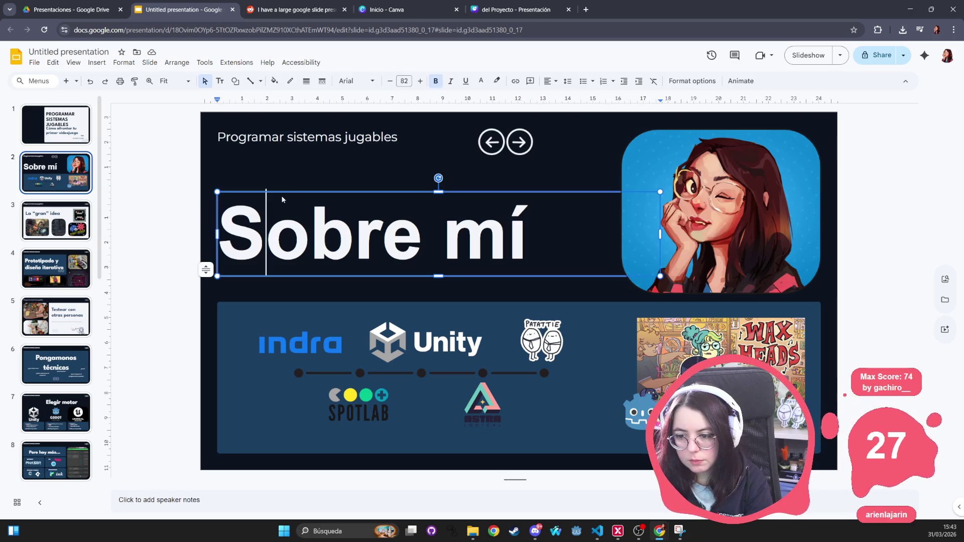
left_click(619, 193)
left_click(571, 197)
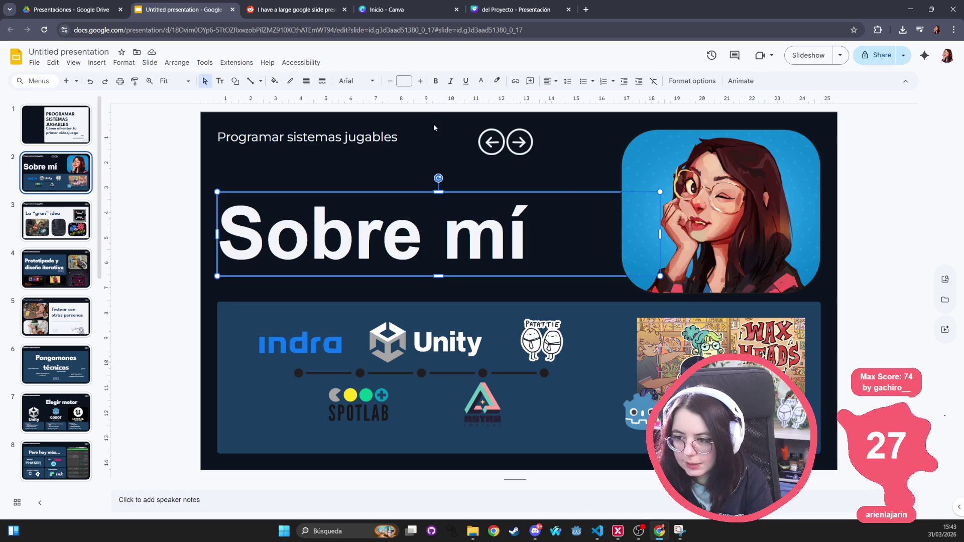
left_click(356, 81)
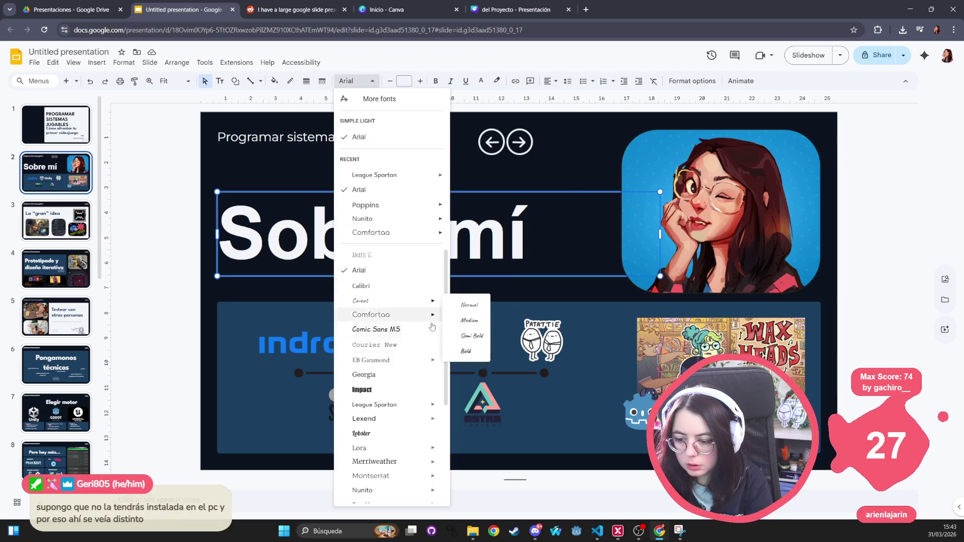
left_click(385, 404)
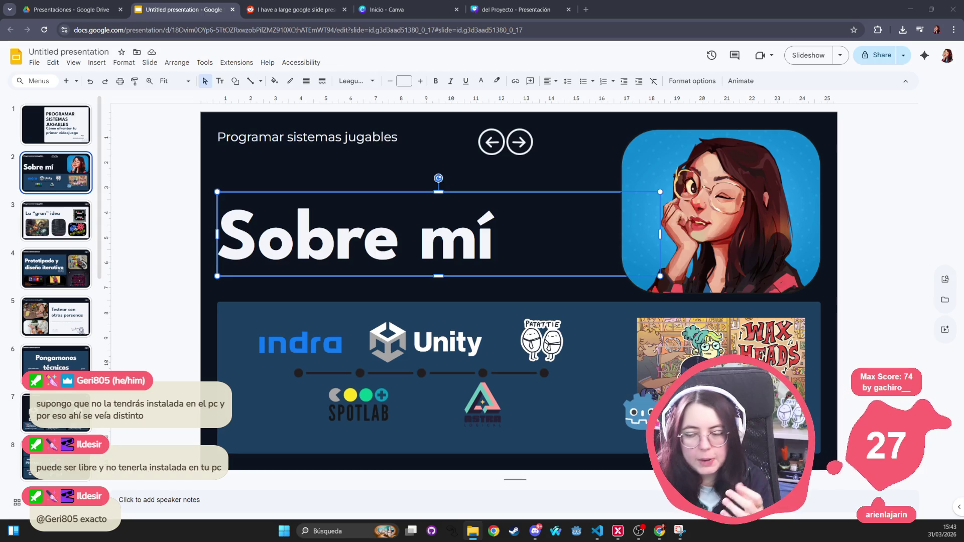
left_click(155, 234)
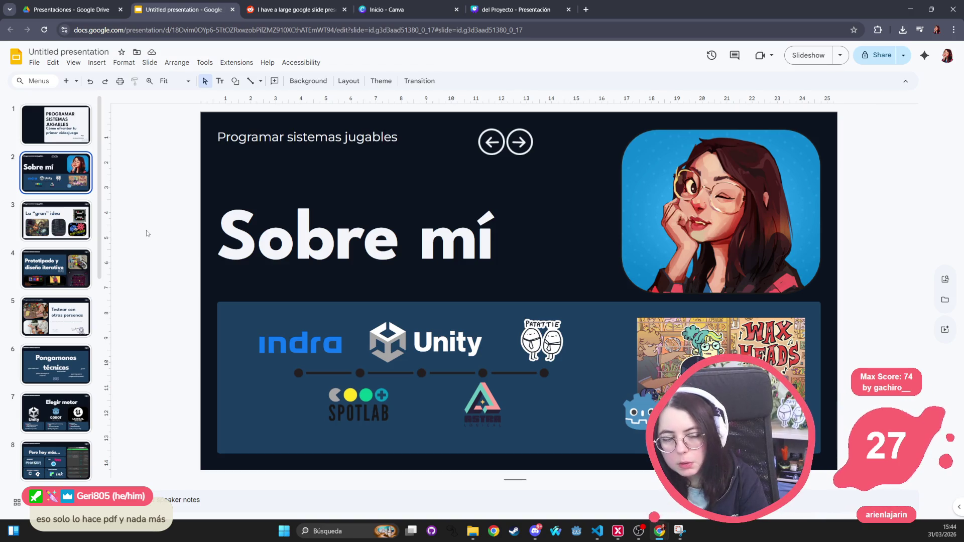
Open a new Chrome tab on the Google start page.
left_click(586, 10)
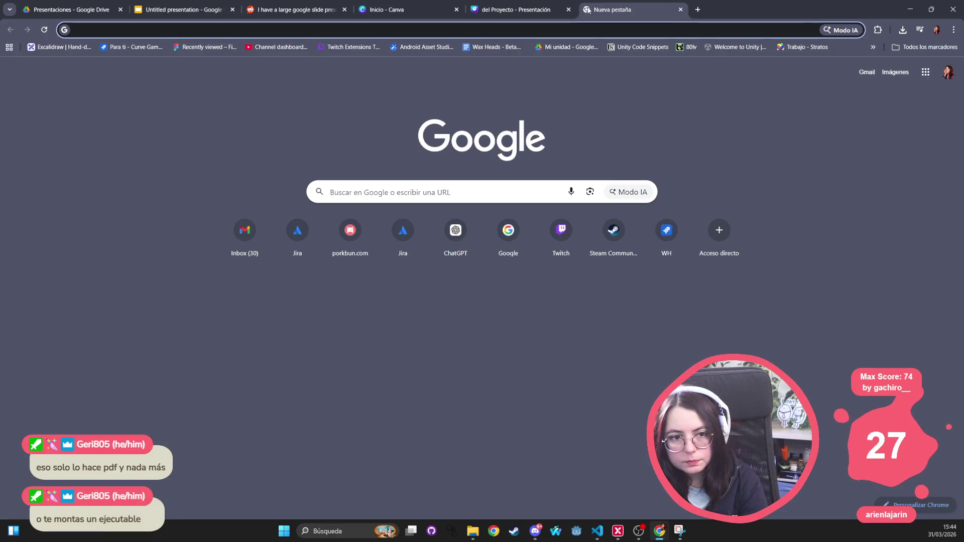
Search Google for 'powerpoint embedded fonts', review the results, then close that tab.
type("power po")
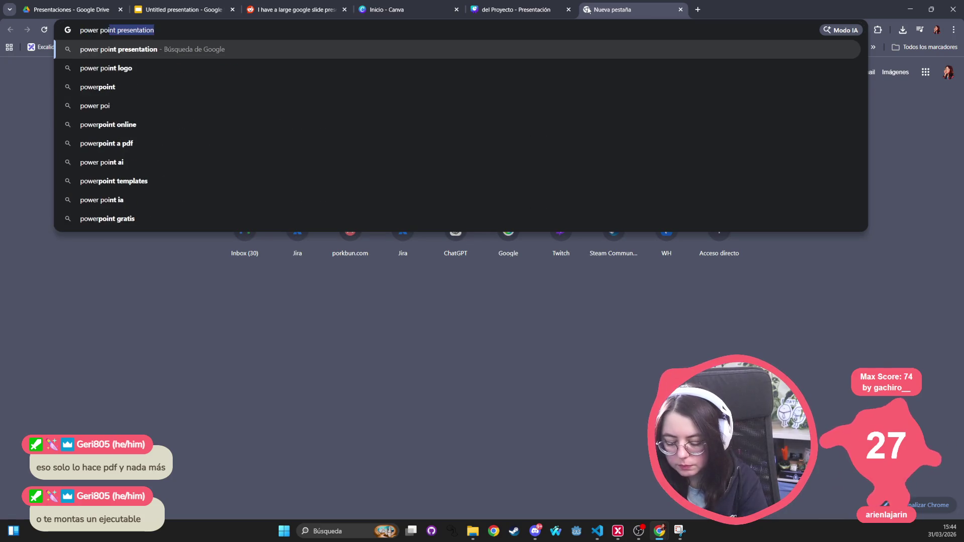
type("int embeded fonts")
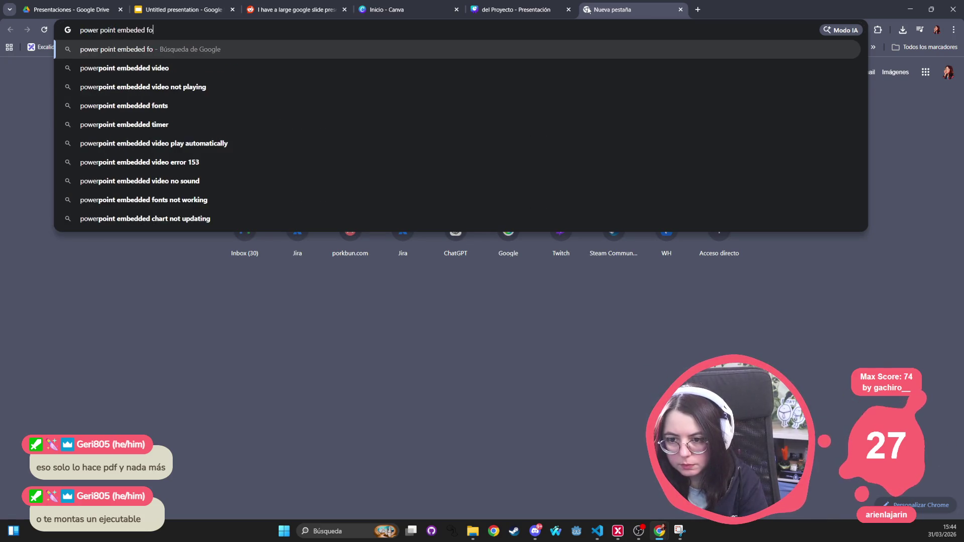
key("Down")
key("Return")
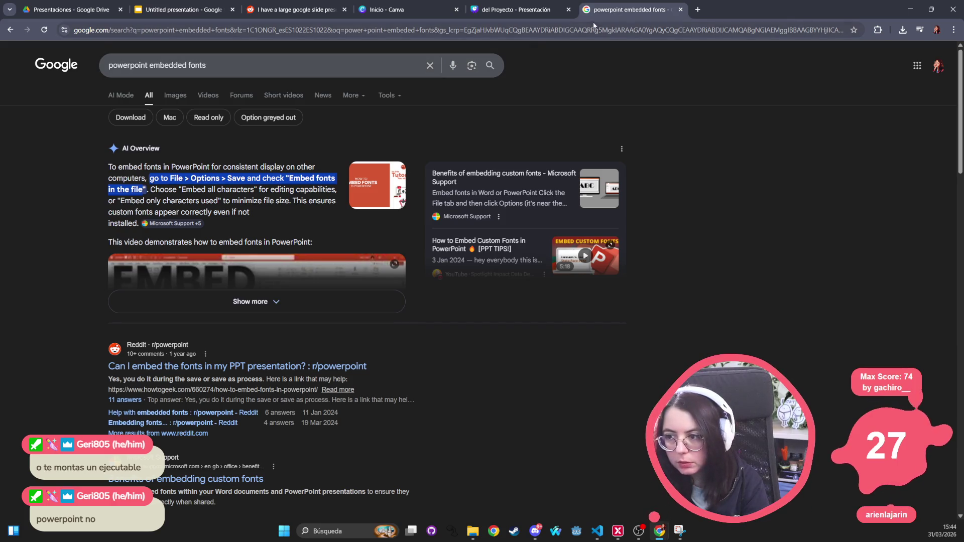
middle_click(620, 10)
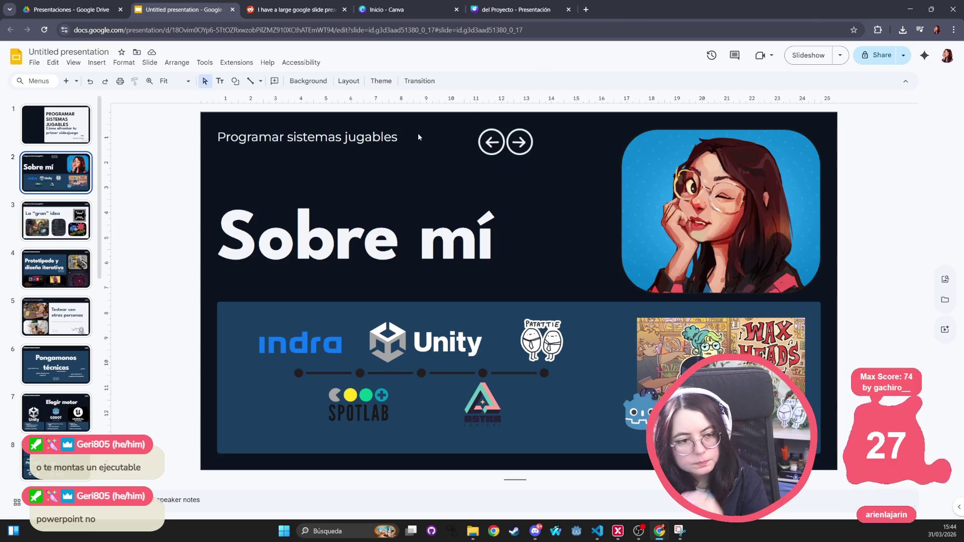
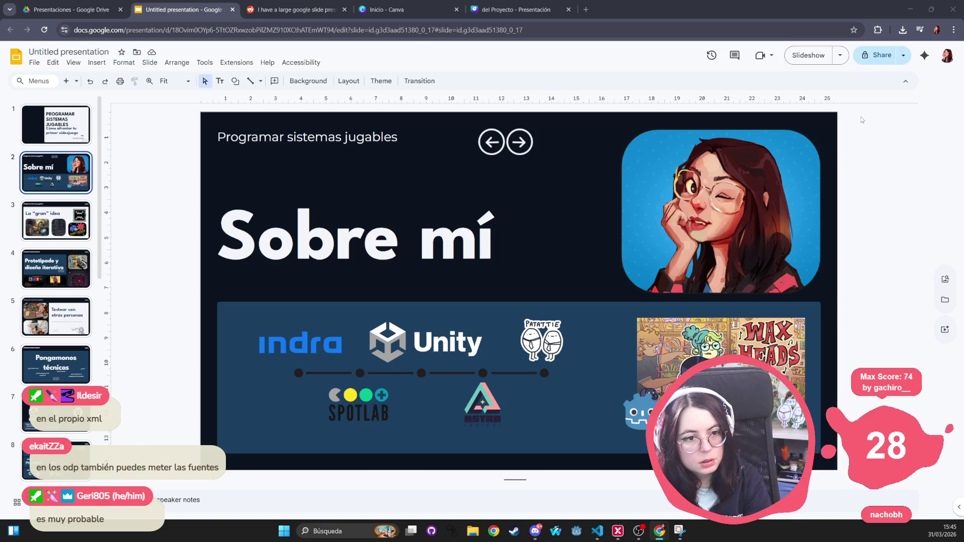
Search Google for 'odp fonts embedded' in a new tab.
left_click(587, 9)
type("odg")
key("BackSpace")
type("p fonts em")
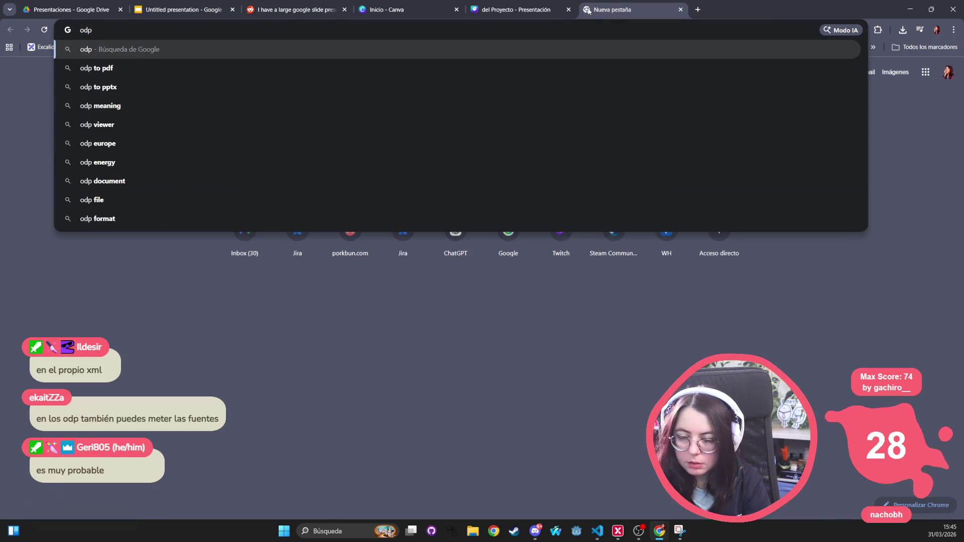
key("Down")
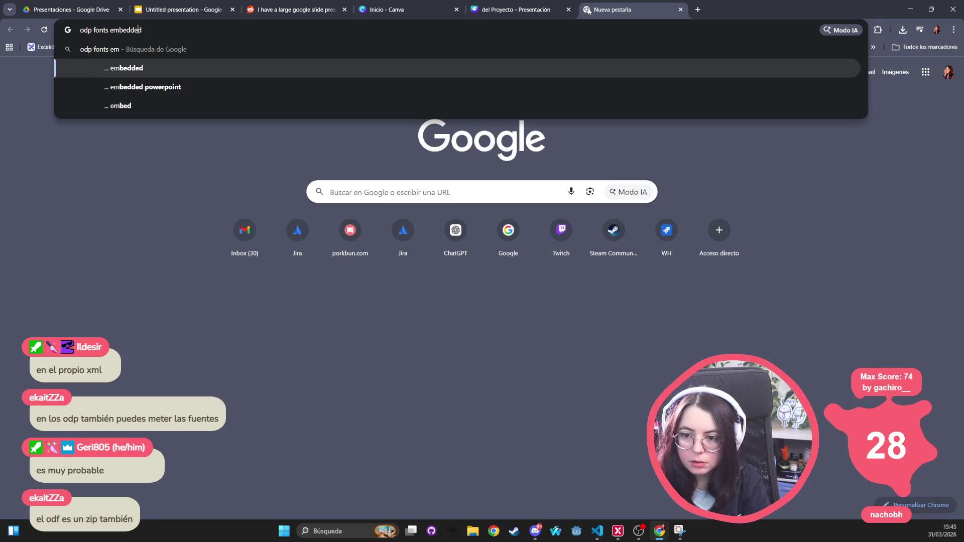
key("Return")
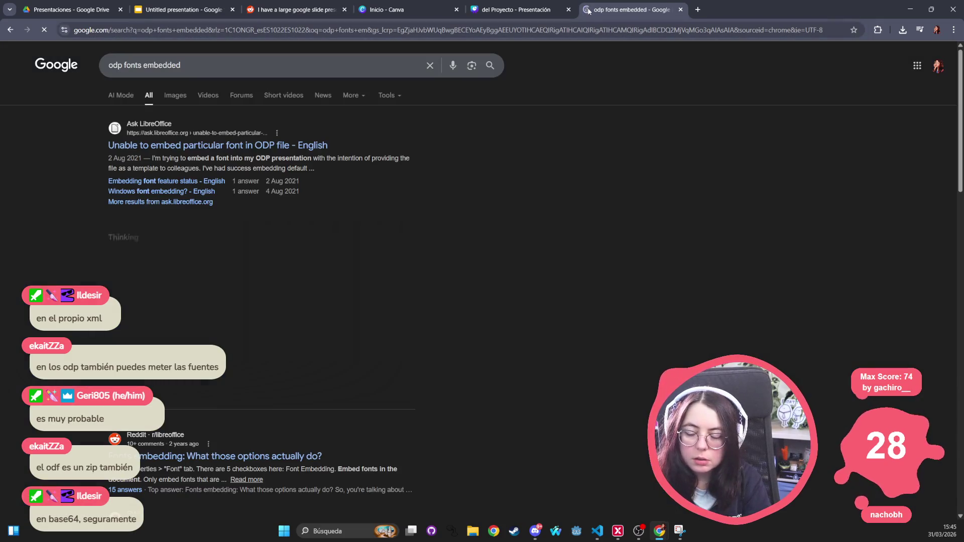
Open the Ask LibreOffice font-embedding thread and highlight the opening of the question.
left_click(190, 146)
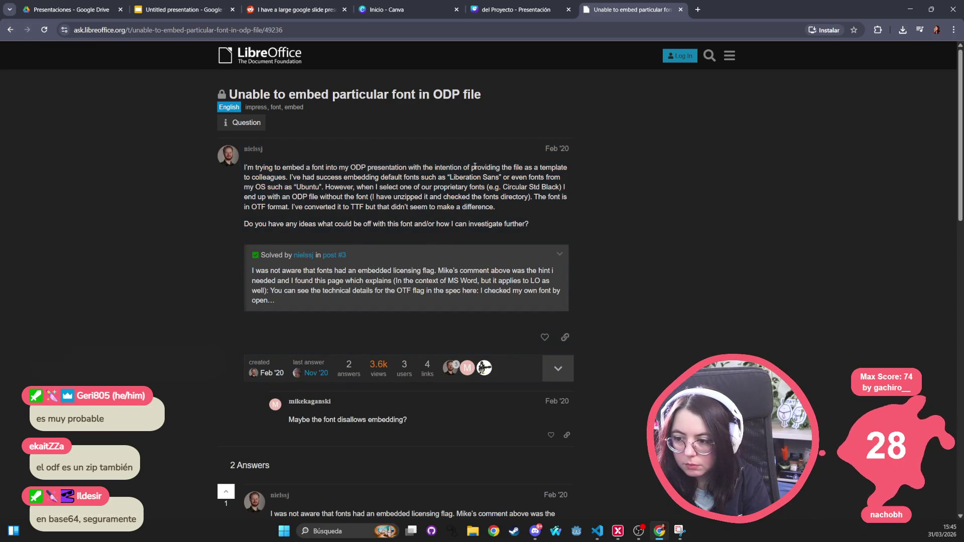
mouse_move(502, 179)
left_mouse_down()
mouse_move(262, 178)
mouse_move(243, 166)
left_mouse_up()
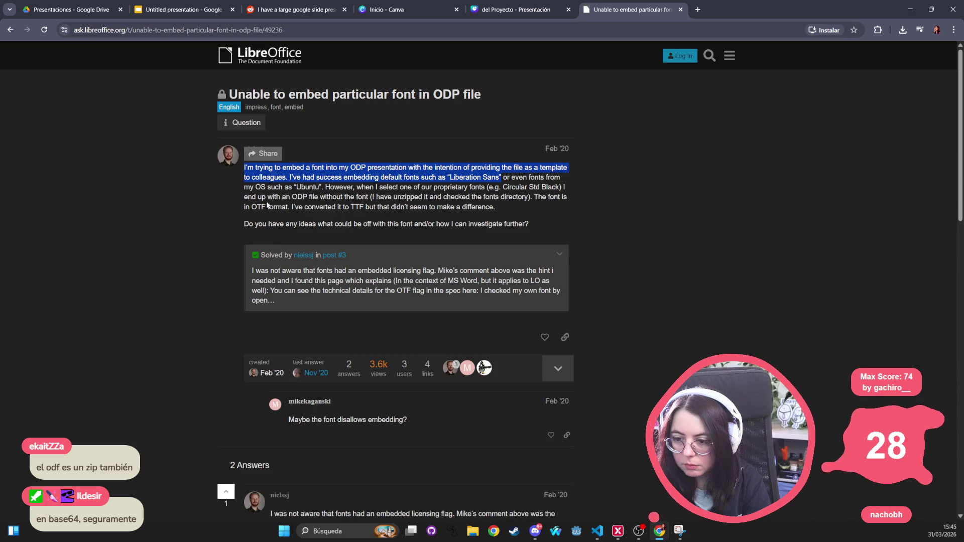
scroll(556, 213, "down", 3)
scroll(556, 213, "down", 3)
left_click_drag(274, 231, 308, 252)
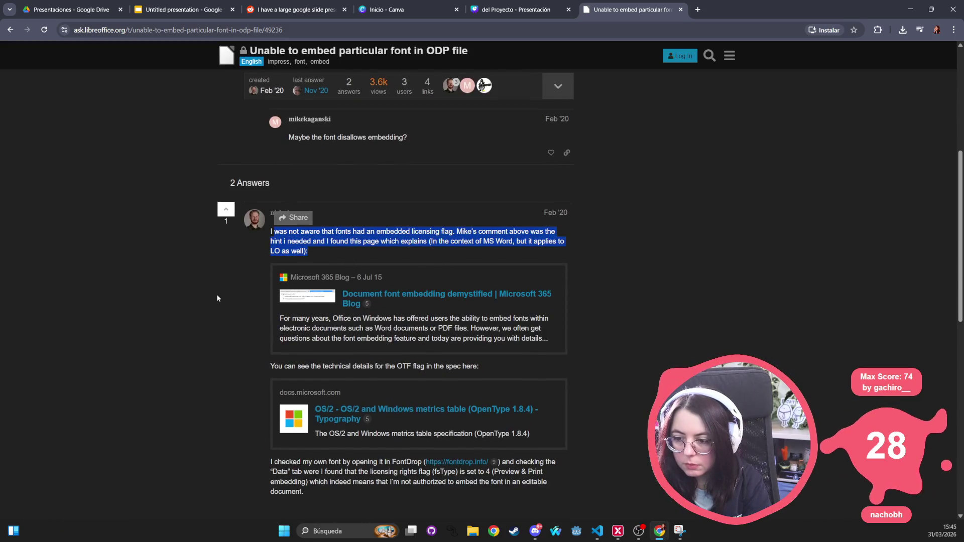
Highlight key words in the answer, including the phrase about the embedded licensing flag.
double_click(393, 232)
left_click(335, 232)
double_click(335, 232)
double_click(394, 231)
double_click(425, 232)
double_click(396, 234)
left_click_drag(455, 232, 354, 232)
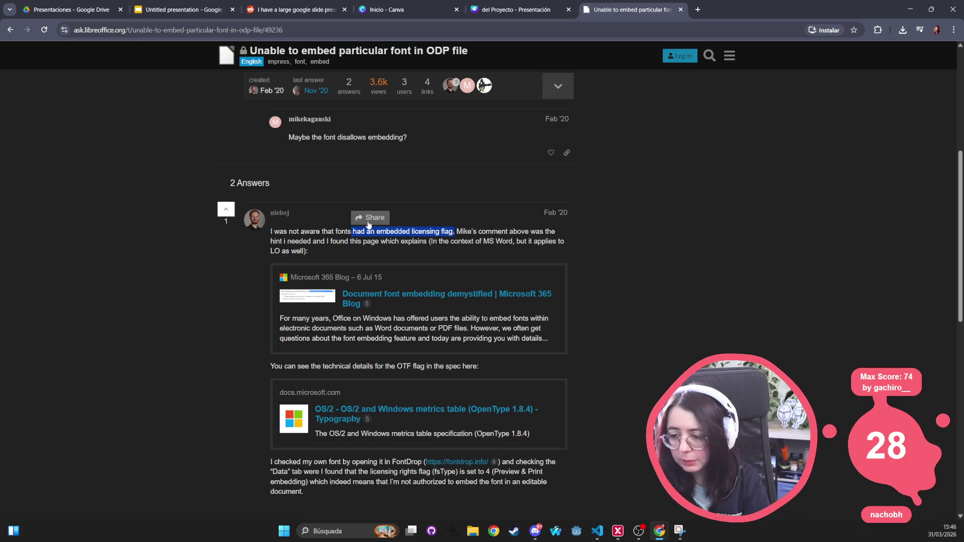
double_click(381, 232)
scroll(299, 274, "down", 12)
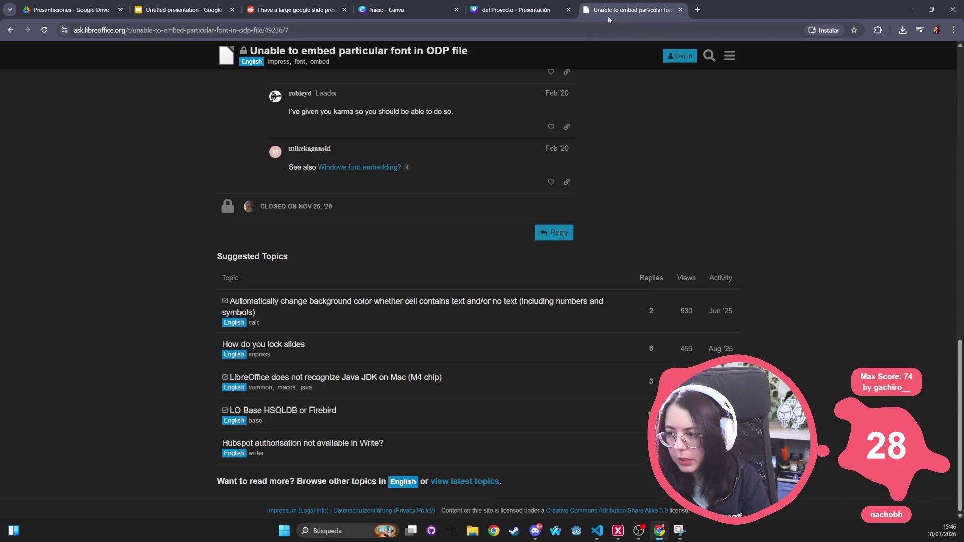
Go back to the 'odp fonts embedded' results, expand the AI Overview, read its TTF notes, and close the tab.
left_click(10, 30)
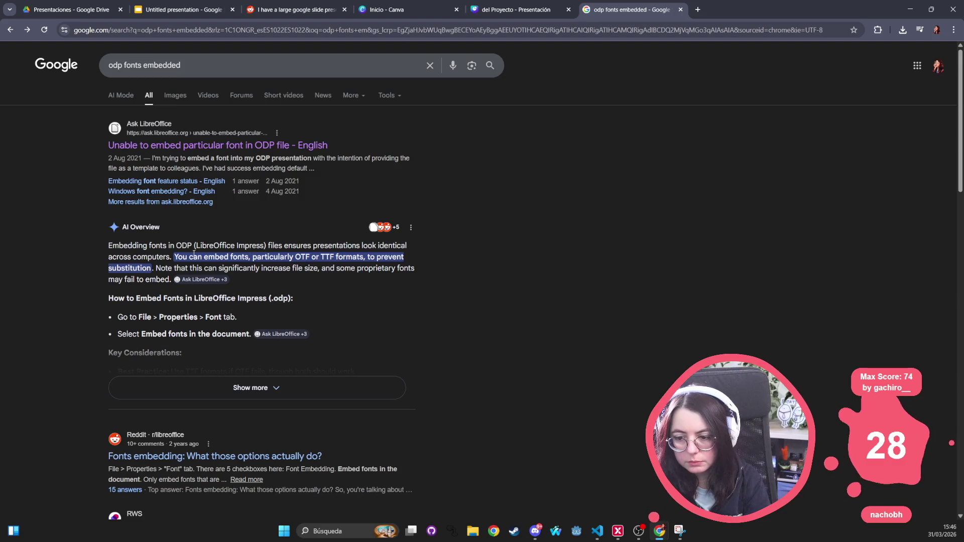
mouse_move(182, 264)
left_mouse_down()
mouse_move(171, 279)
mouse_move(155, 274)
left_mouse_up()
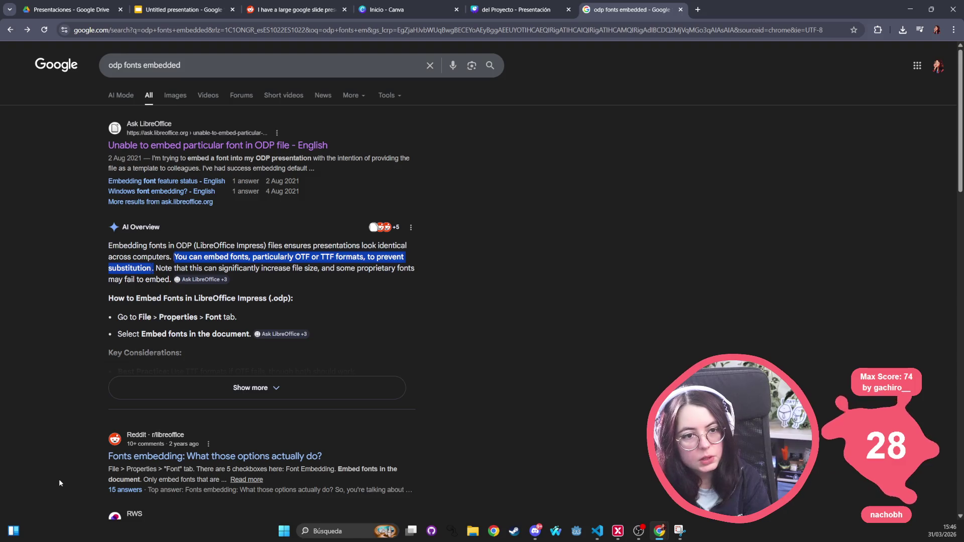
left_click(253, 388)
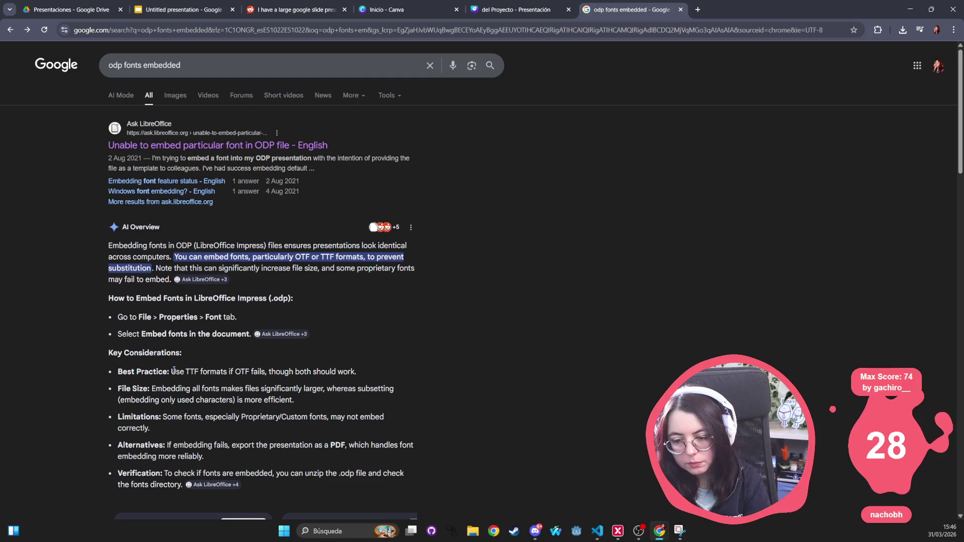
left_click_drag(172, 370, 348, 370)
scroll(283, 444, "down", 8)
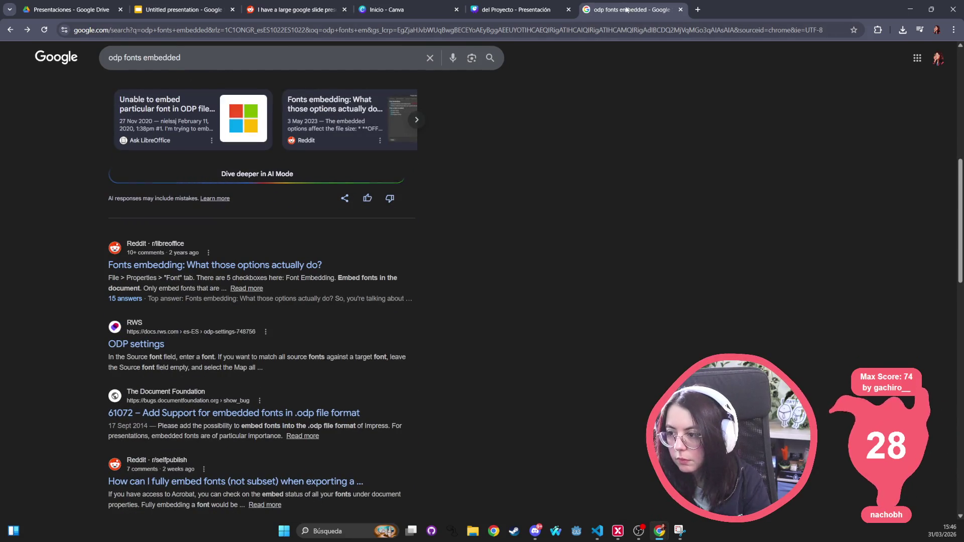
key("ctrl+w")
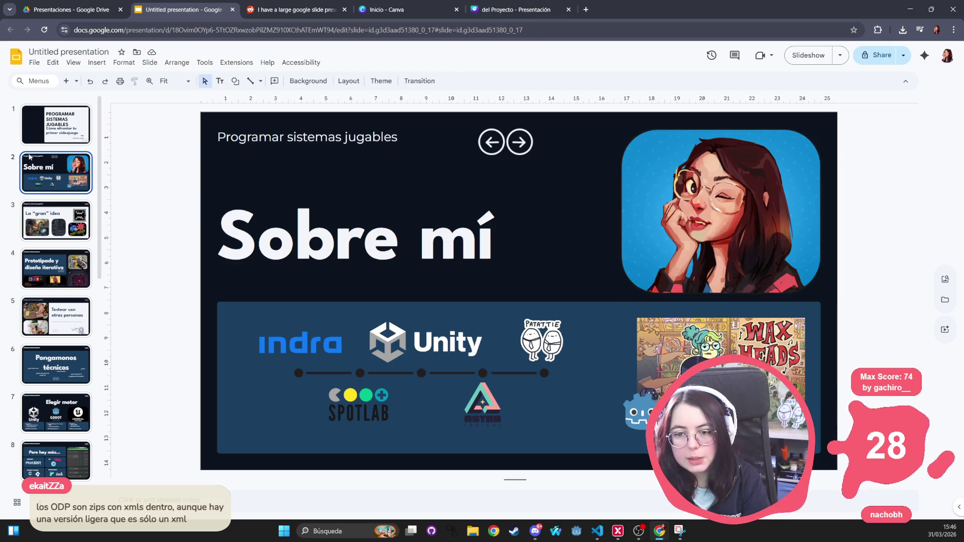
Select the PROGRAMAR SISTEMAS JUGABLES title slide, then switch to another program via the taskbar.
key("Up")
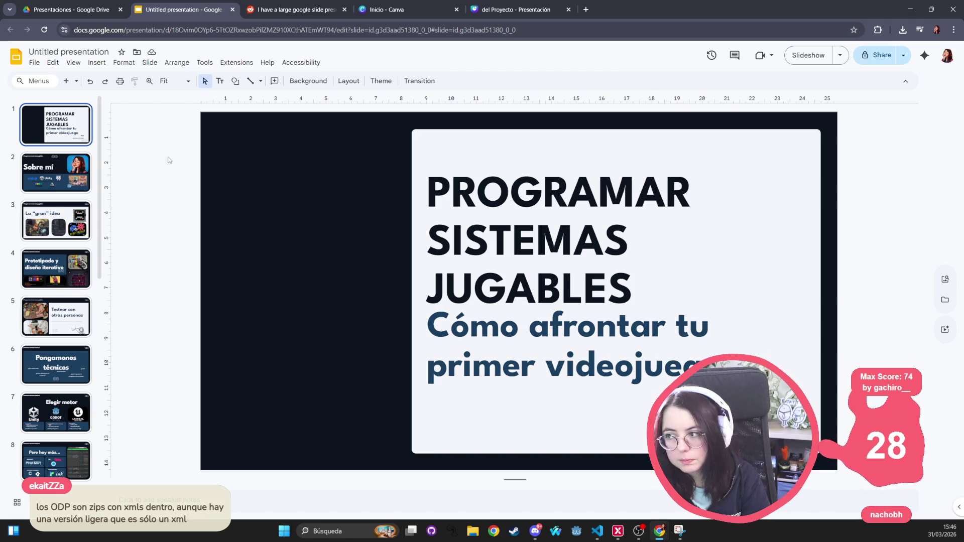
left_click(475, 532)
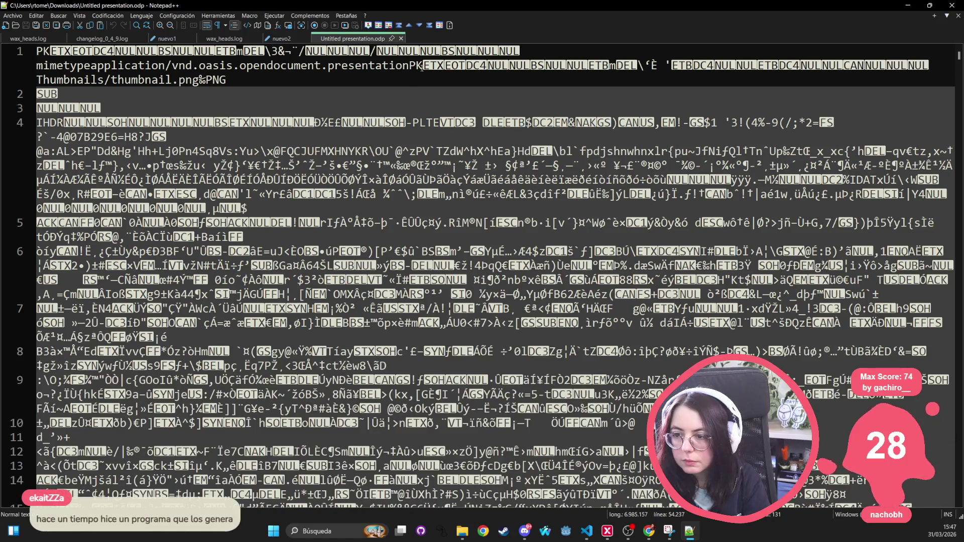
Jump to the end of the raw Untitled presentation.odp and scroll through its packaged entries.
scroll(203, 115, "down", 15)
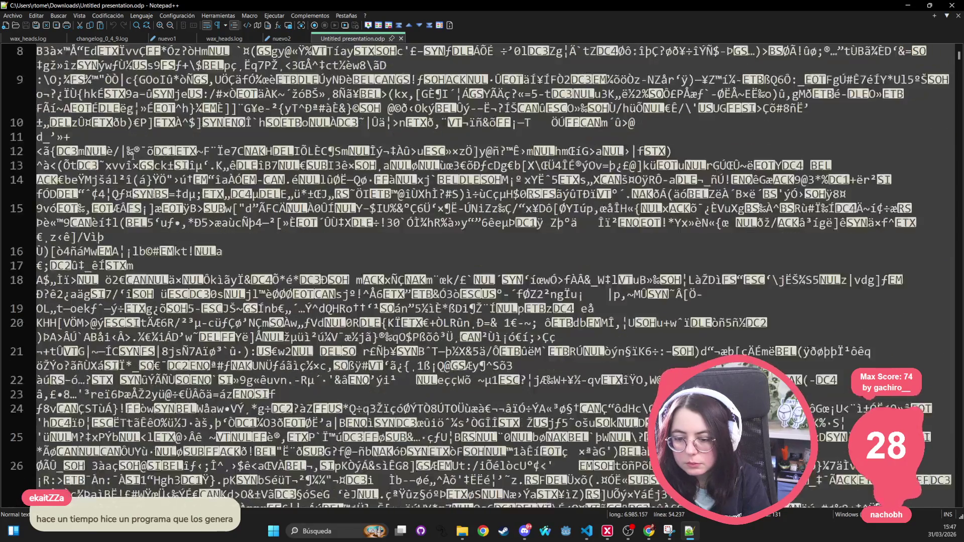
mouse_move(960, 56)
left_mouse_down()
mouse_move(960, 75)
mouse_move(959, 54)
left_mouse_up()
key("ctrl+End")
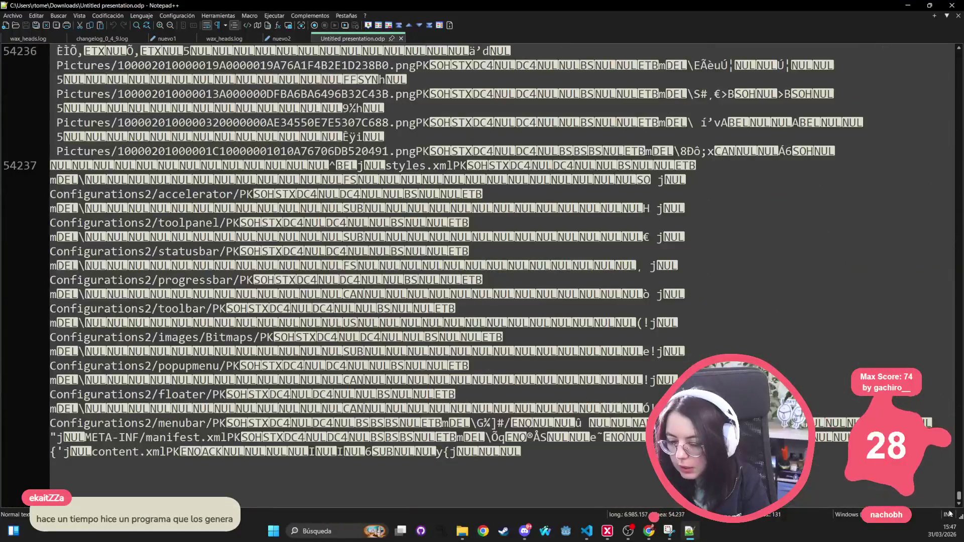
scroll(482, 252, "up", 15)
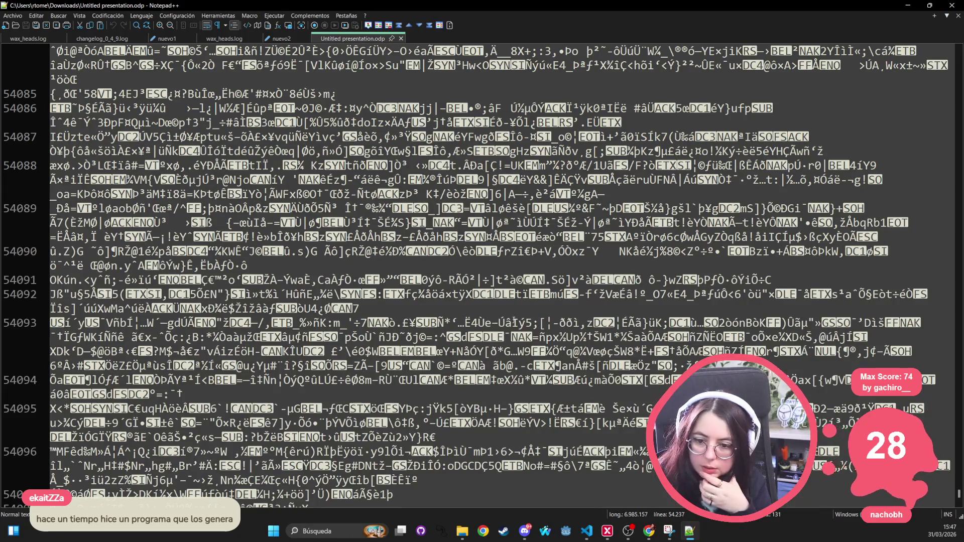
scroll(473, 300, "down", 1)
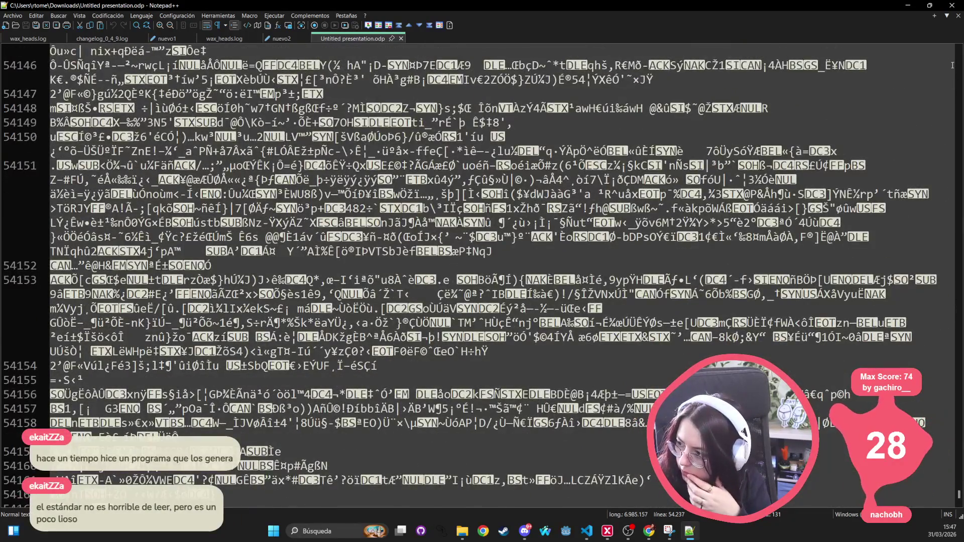
scroll(876, 214, "down", 15)
scroll(876, 213, "down", 20)
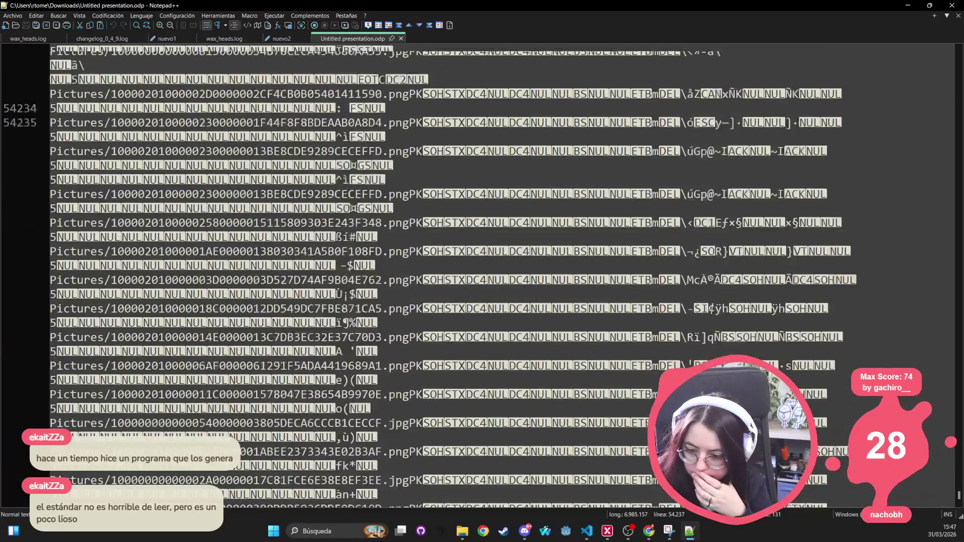
scroll(217, 435, "up", 10)
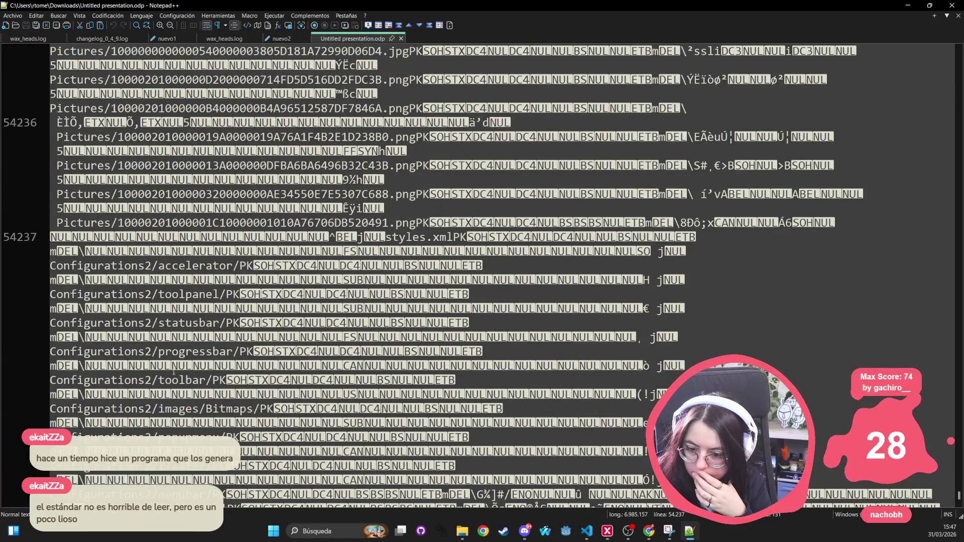
Highlight the Configurations2 and Pictures image file names, then close Notepad++.
left_click_drag(274, 409, 53, 410)
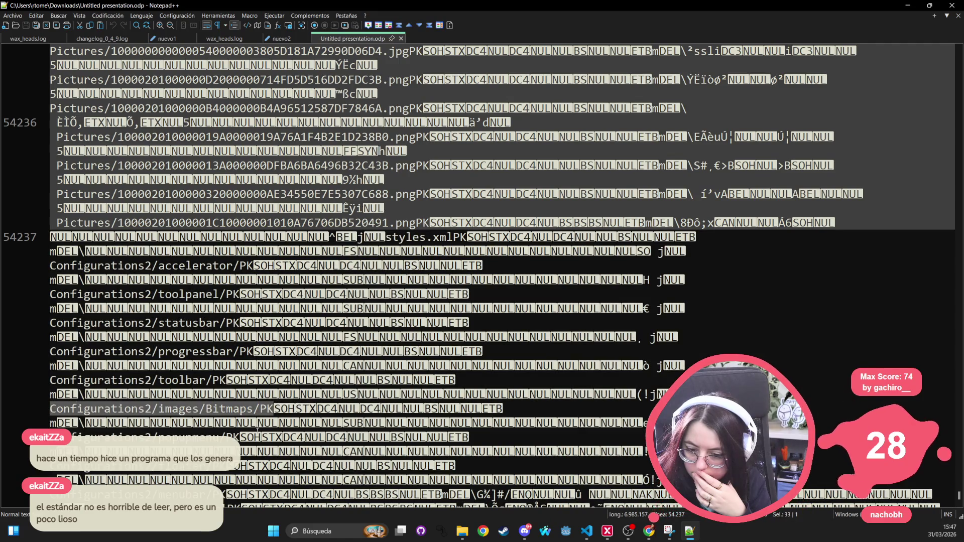
scroll(244, 431, "up", 15)
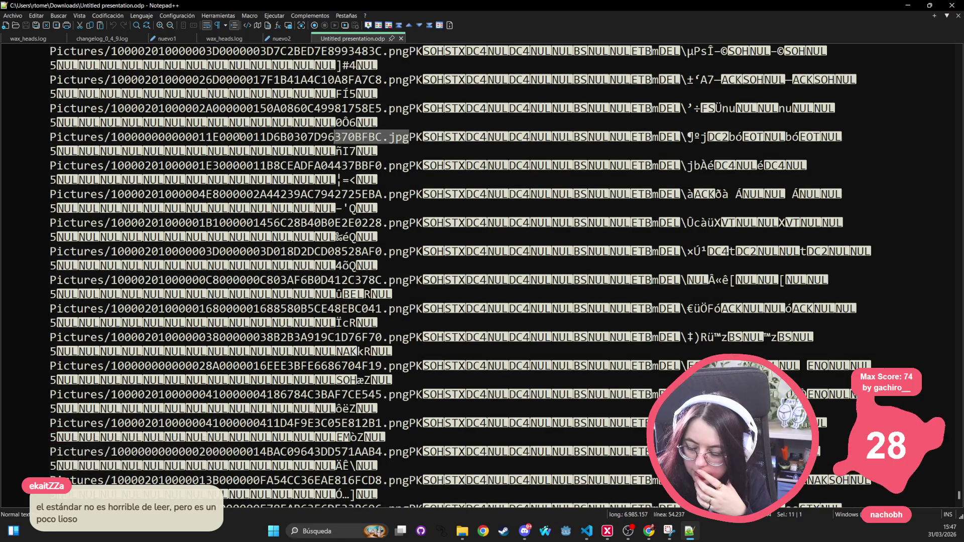
left_click_drag(409, 137, 46, 137)
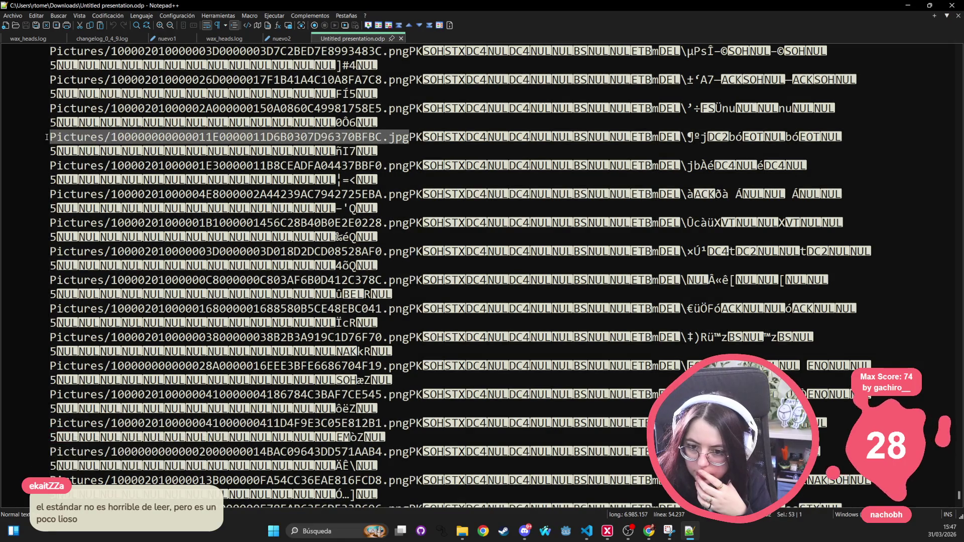
scroll(212, 294, "up", 20)
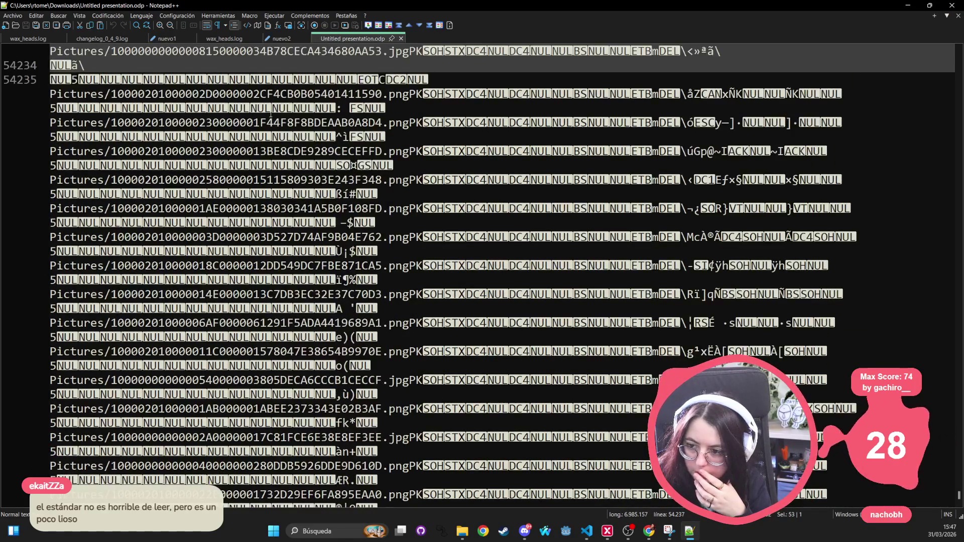
left_click_drag(409, 94, 49, 94)
scroll(247, 246, "up", 9)
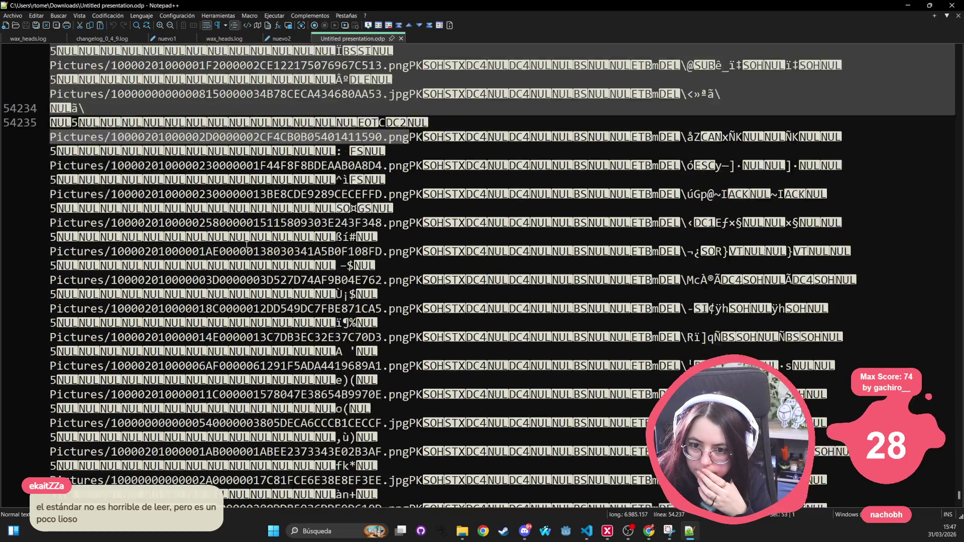
scroll(246, 247, "up", 10)
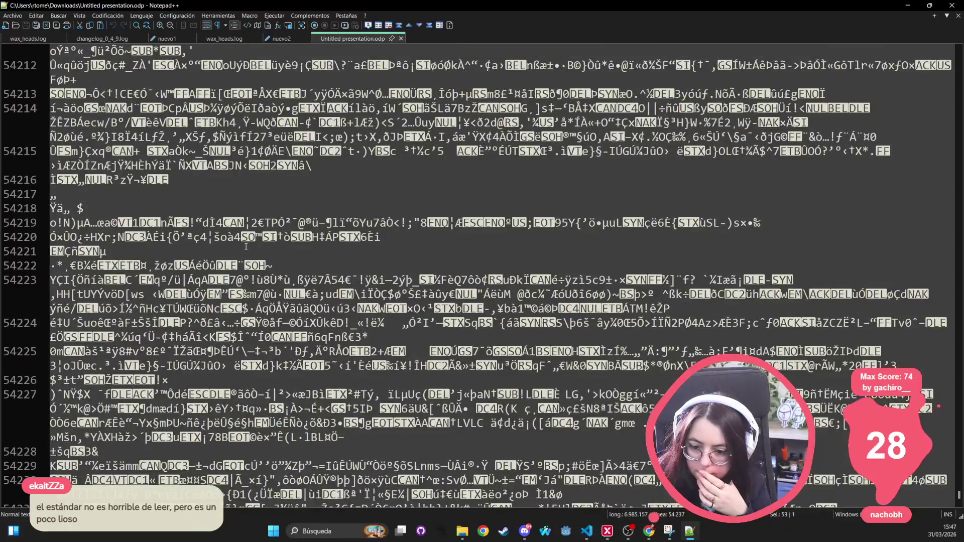
scroll(246, 247, "down", 18)
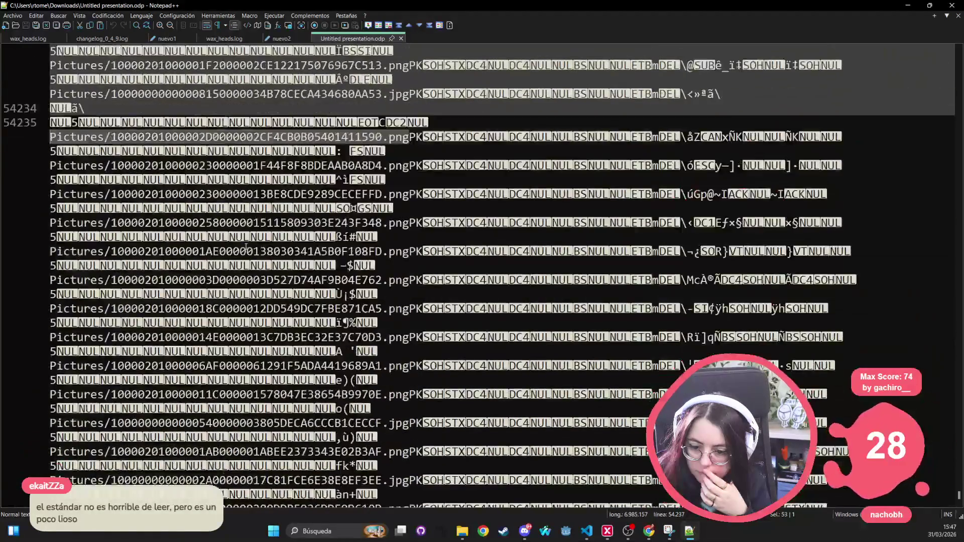
scroll(7, 200, "down", 10)
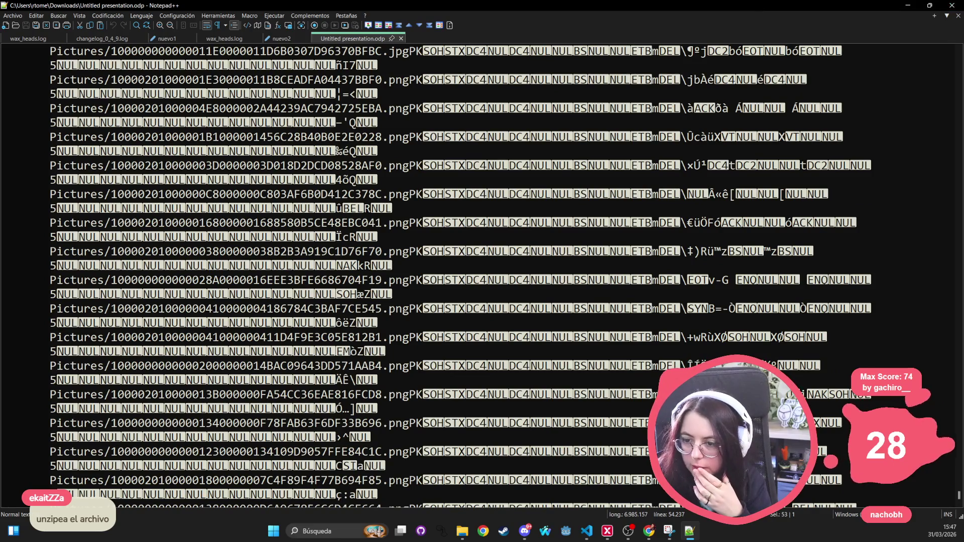
left_click(952, 5)
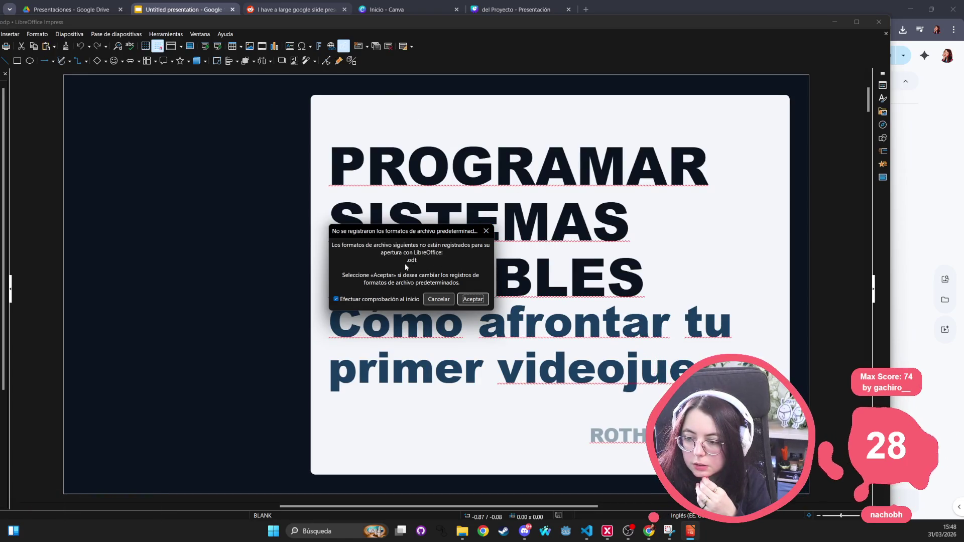
Dismiss the default file-format prompt and close LibreOffice Impress.
left_click(486, 231)
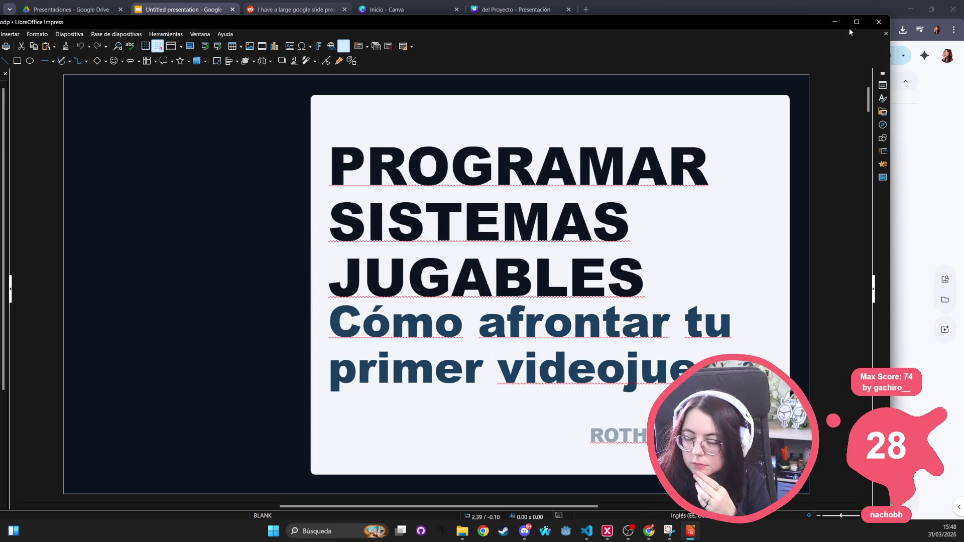
left_click(880, 22)
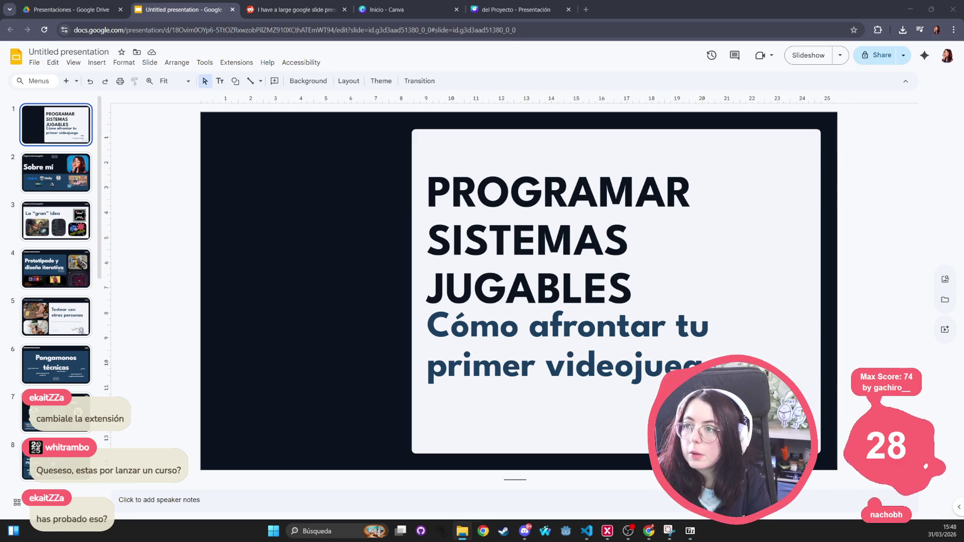
Rename Untitled presentation.odp in Descargas to Untitled presentation.zip, accepting the extension warning.
left_click(462, 530)
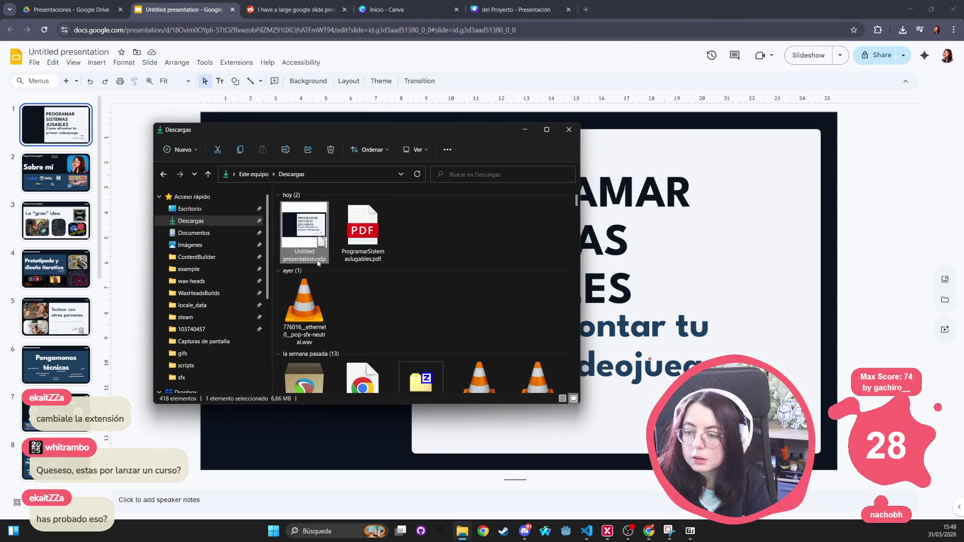
left_click(316, 260)
double_click(318, 259)
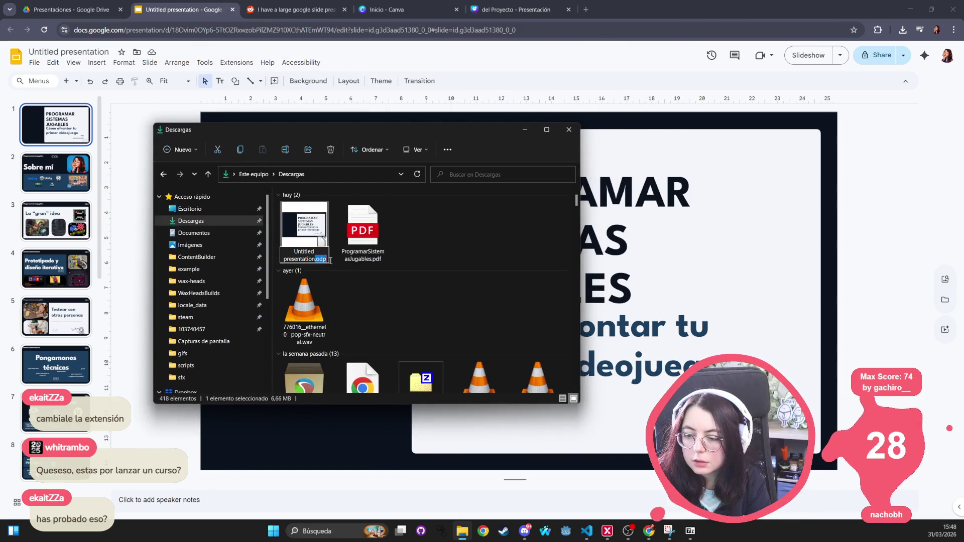
type("zip")
key("Return")
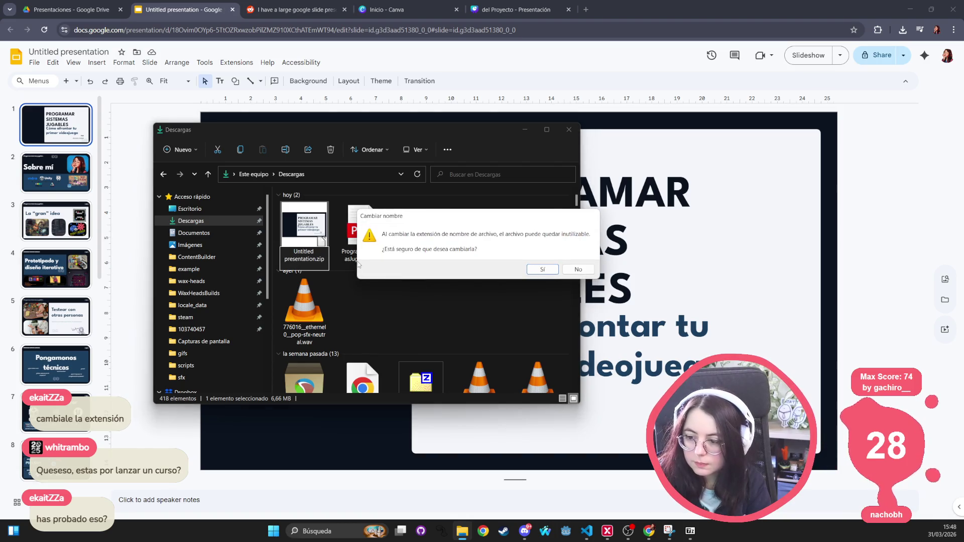
left_click(542, 269)
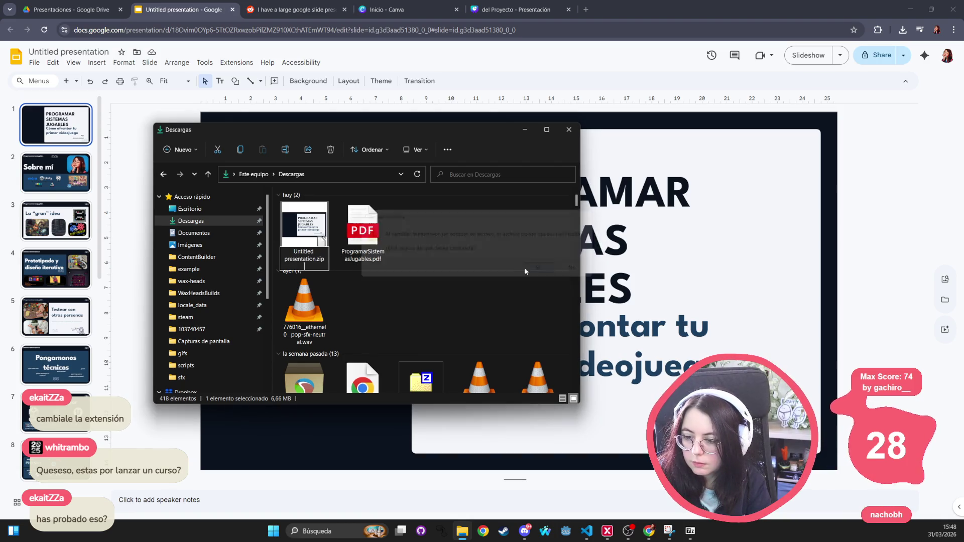
Open Untitled presentation.zip in 7-Zip File Manager.
right_click(316, 232)
mouse_move(451, 276)
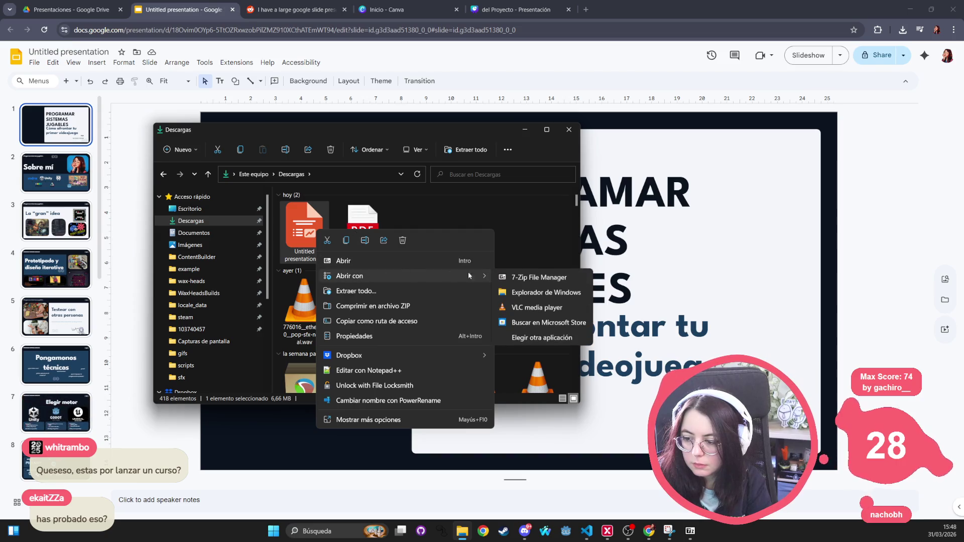
left_click(542, 293)
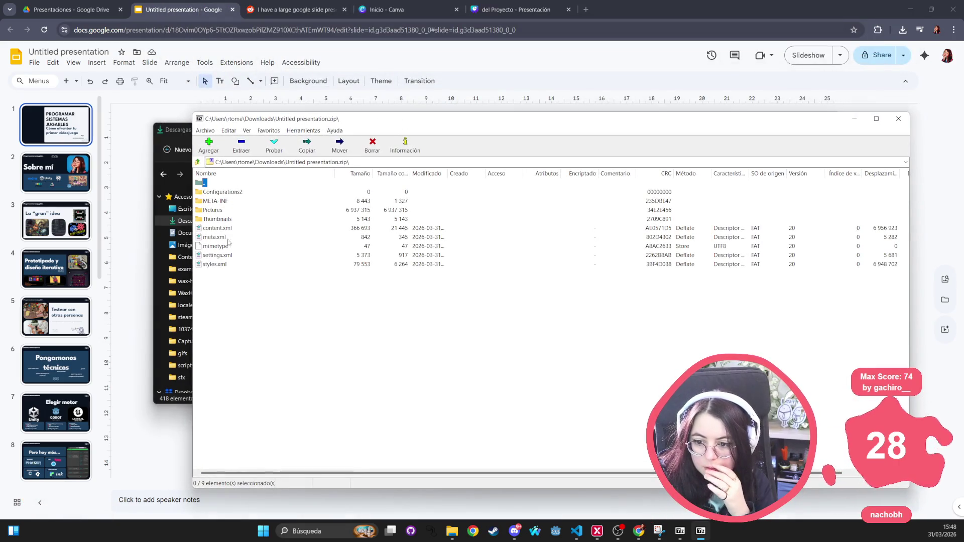
Browse the archive's Pictures and Thumbnails folders, then open manifest.xml inside META-INF.
double_click(220, 210)
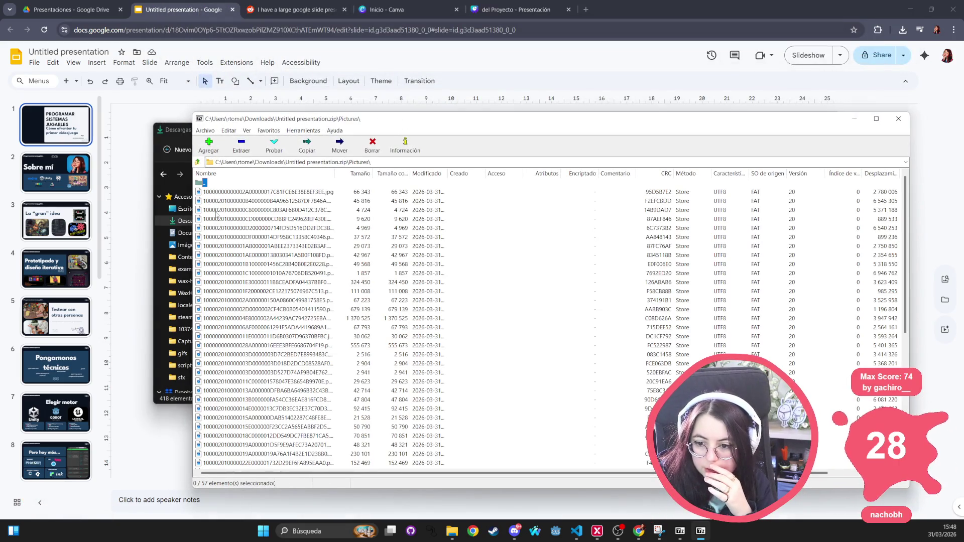
double_click(205, 183)
double_click(212, 219)
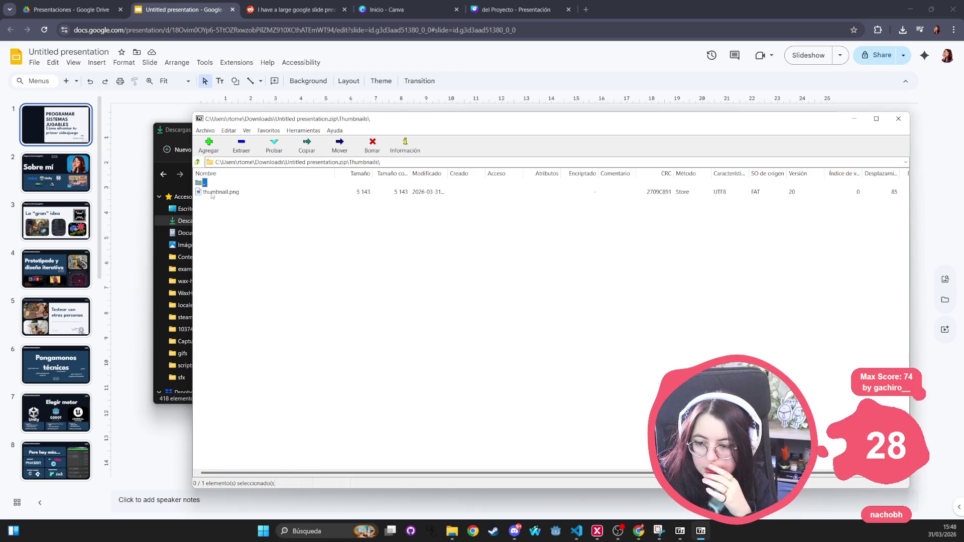
double_click(206, 183)
left_click(224, 201)
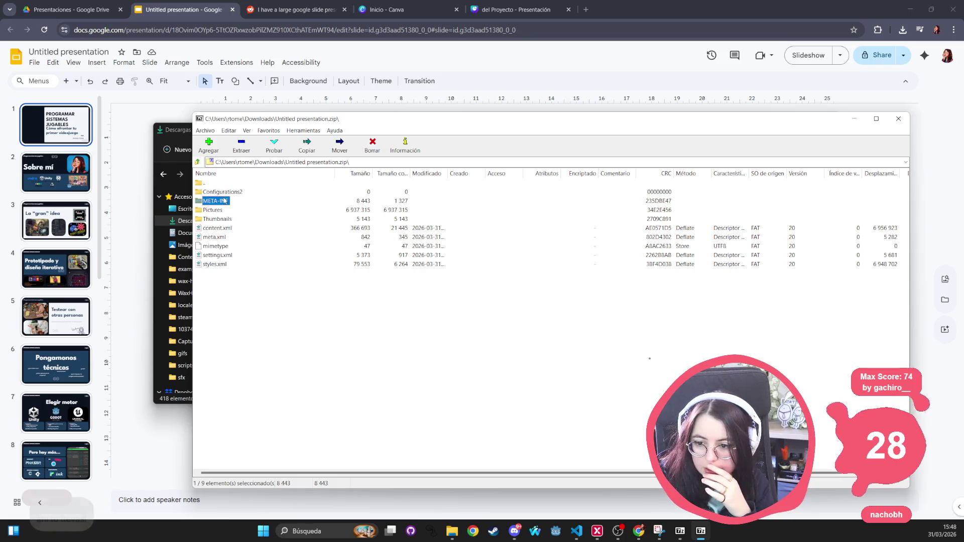
double_click(225, 200)
left_click(212, 192)
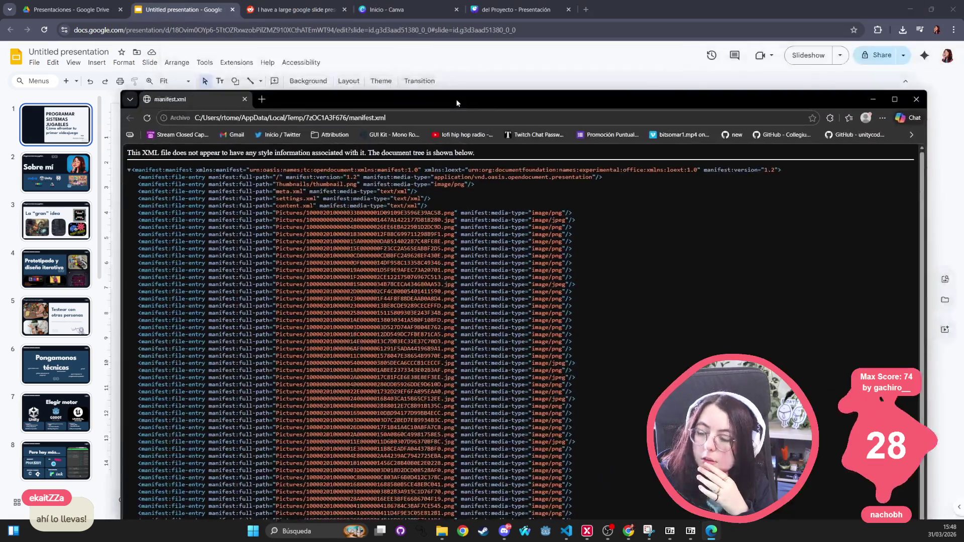
Scroll through manifest.xml, close its Chrome window, and return 7-Zip to the archive root.
scroll(453, 268, "down", 1)
scroll(412, 227, "up", 2)
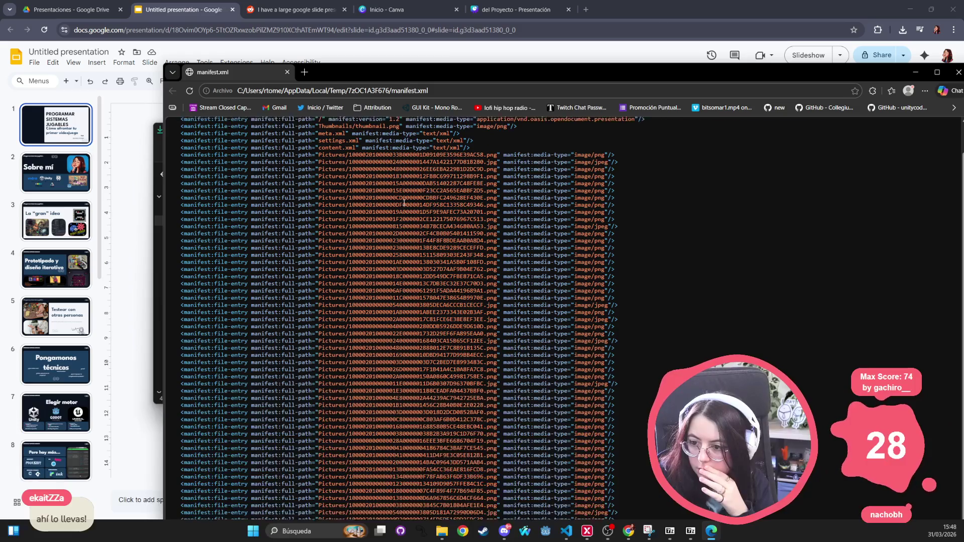
left_click_drag(429, 68, 419, 5)
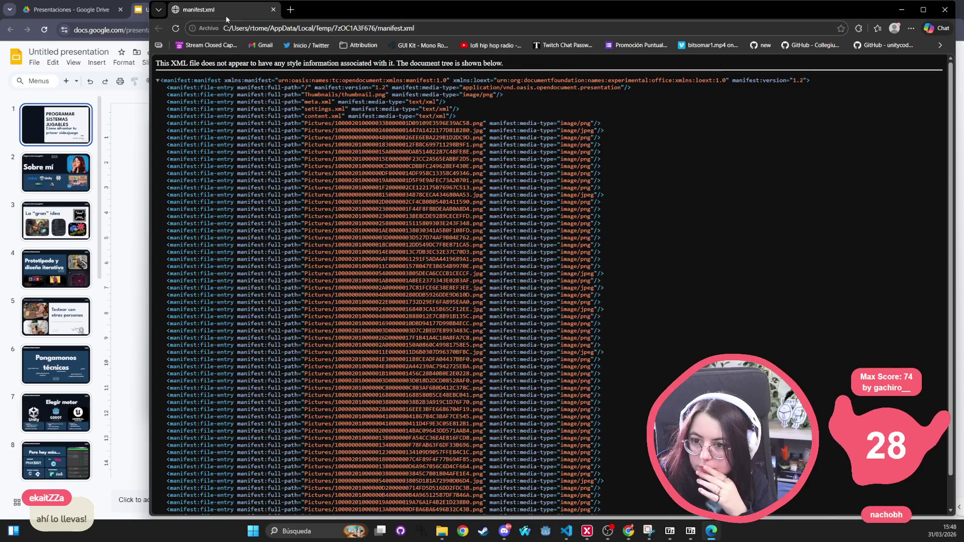
key("ctrl+w")
double_click(203, 182)
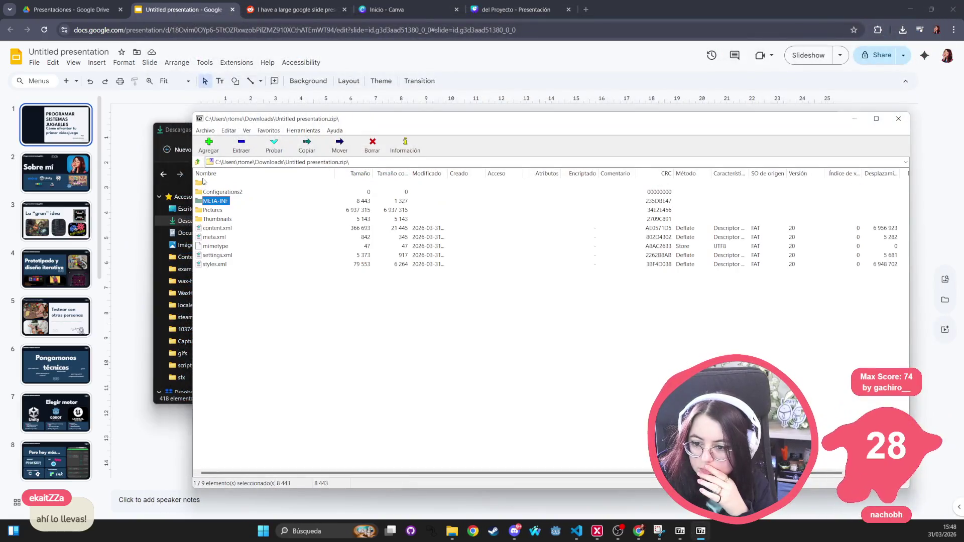
double_click(231, 193)
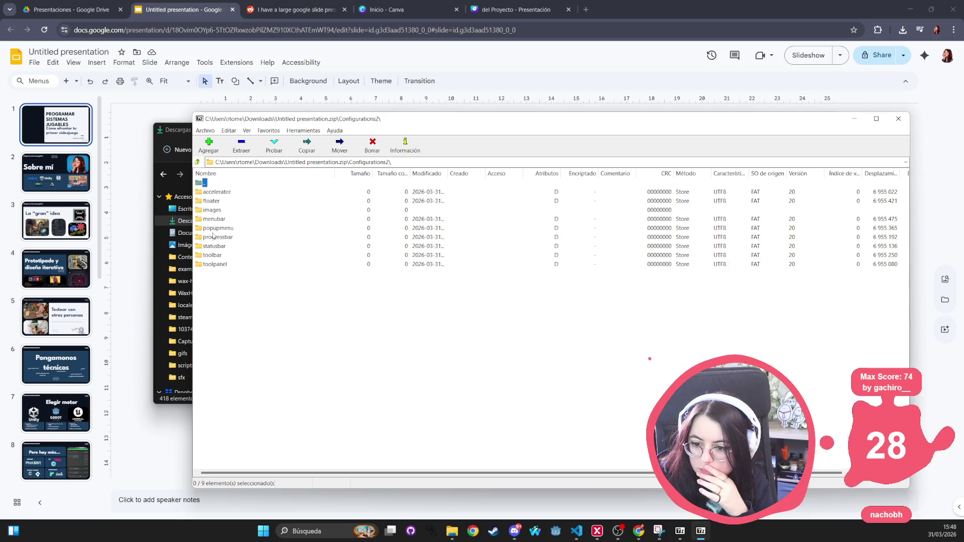
double_click(213, 266)
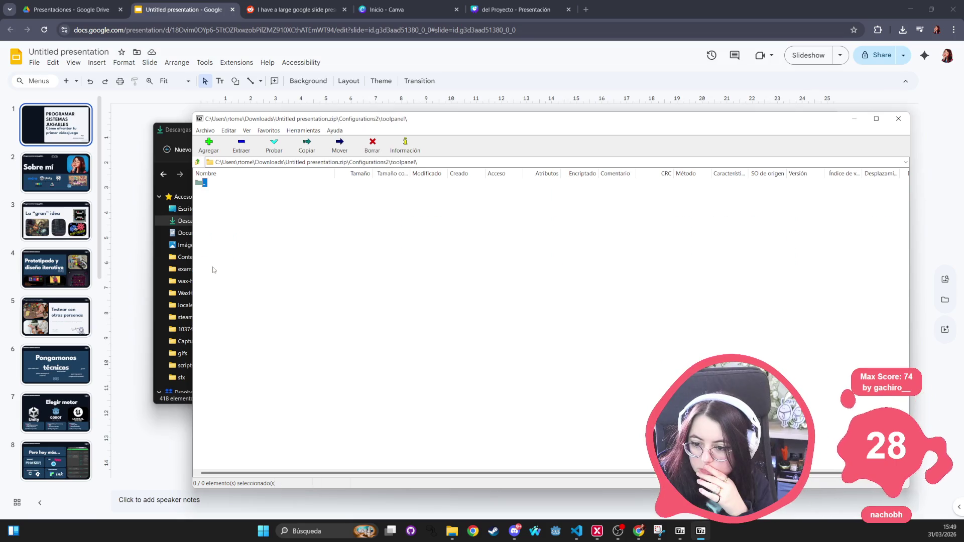
double_click(203, 183)
left_click(219, 193)
left_click(213, 201)
double_click(213, 210)
double_click(204, 183)
left_click(204, 183)
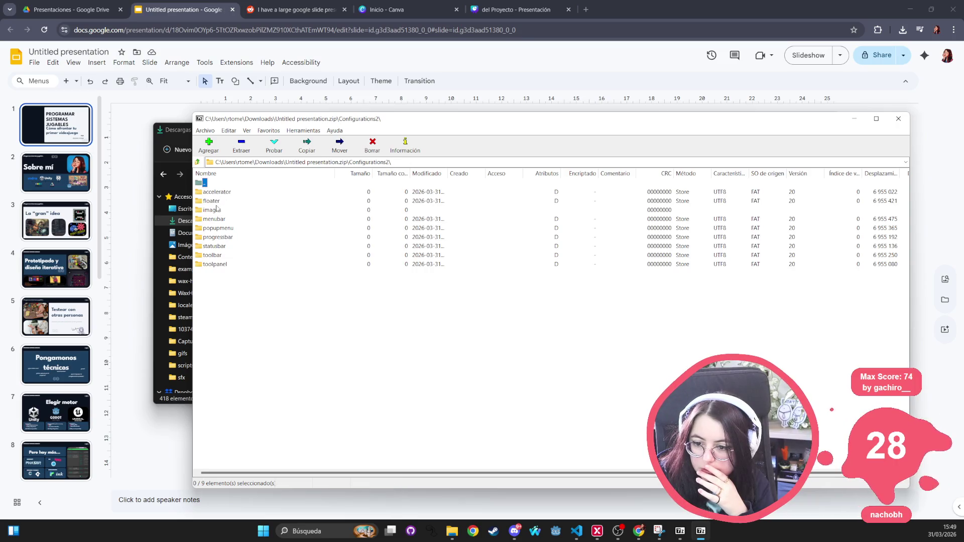
double_click(204, 183)
left_click(211, 265)
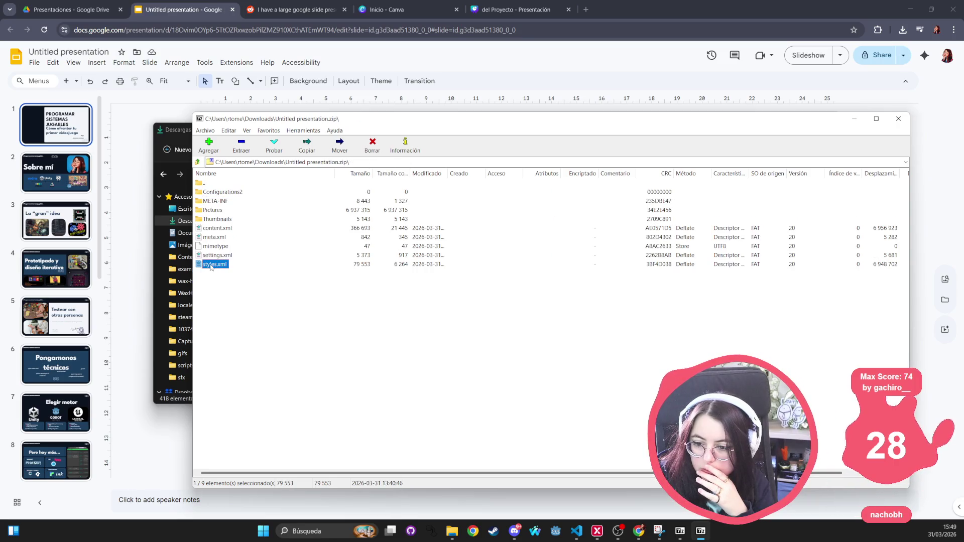
double_click(212, 265)
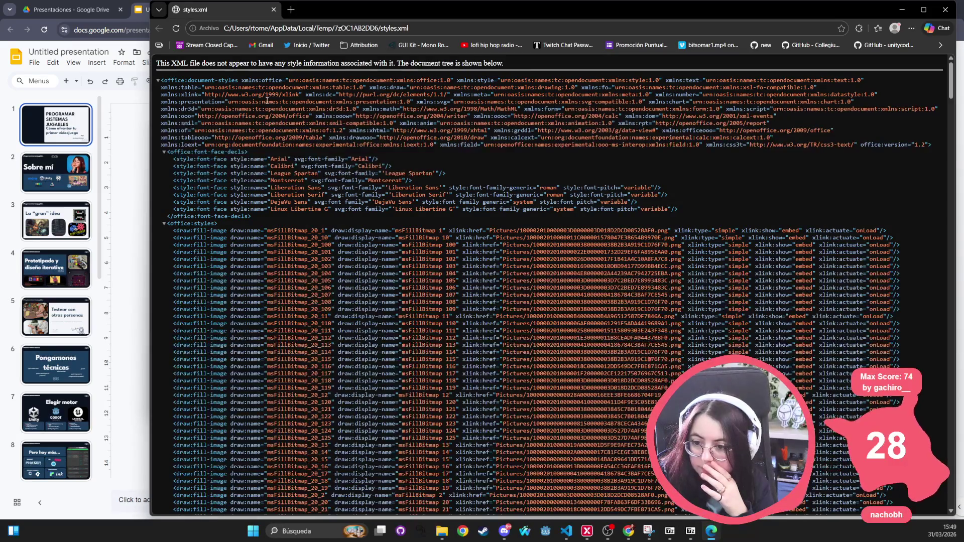
mouse_move(173, 159)
left_mouse_down()
mouse_move(663, 190)
mouse_move(373, 202)
mouse_move(402, 173)
mouse_move(341, 19)
left_mouse_up()
key("ctrl+w")
left_click(318, 172)
mouse_move(271, 173)
left_mouse_down()
mouse_move(462, 172)
mouse_move(172, 175)
left_mouse_up()
left_click(451, 176)
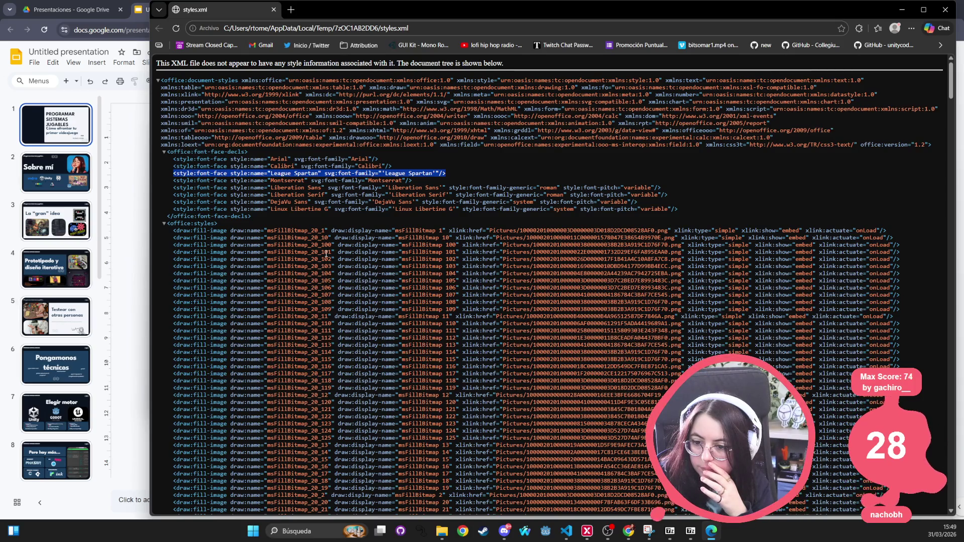
scroll(314, 249, "down", 20)
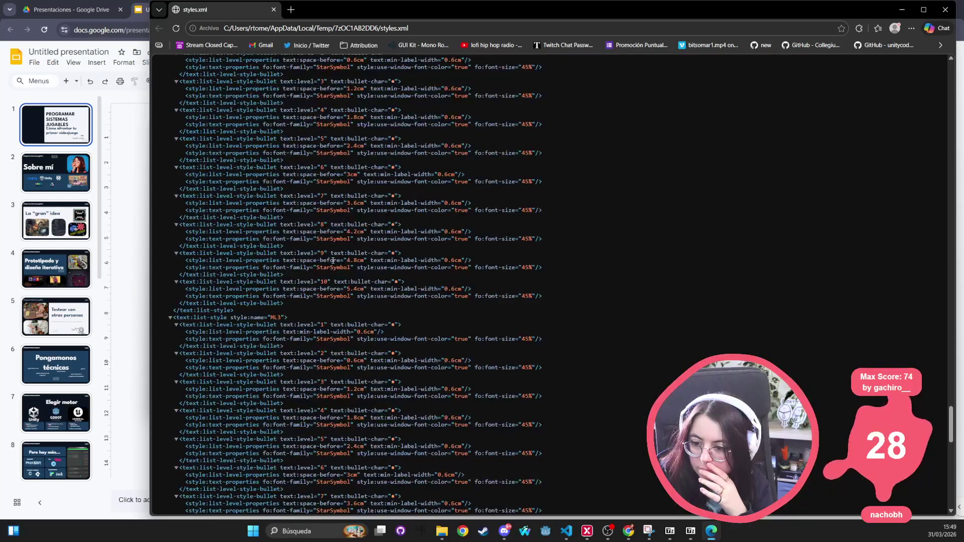
scroll(301, 267, "down", 15)
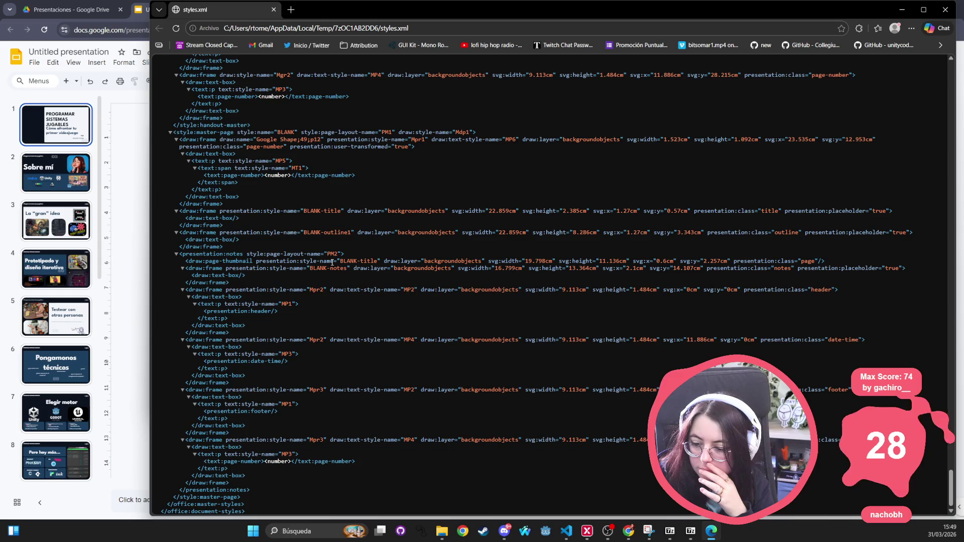
scroll(332, 262, "up", 7)
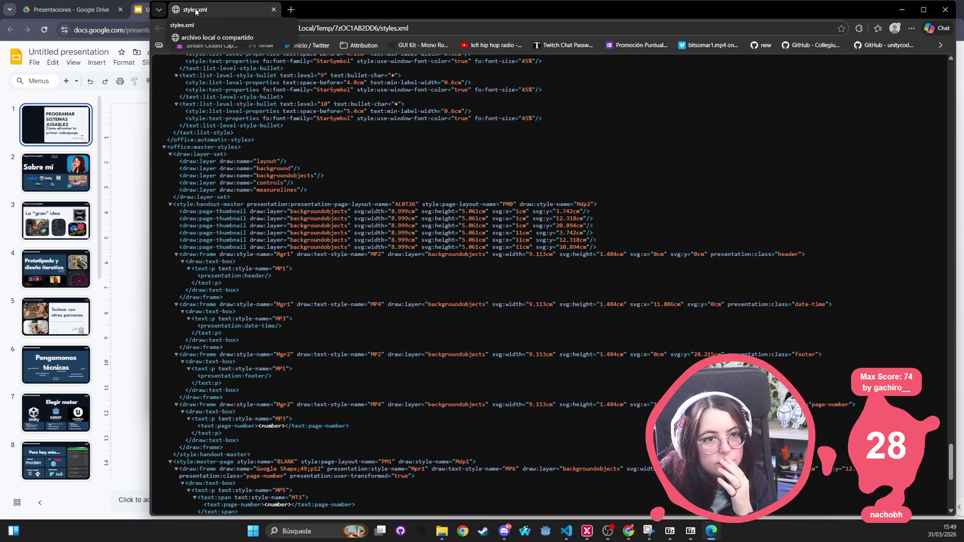
left_click(274, 10)
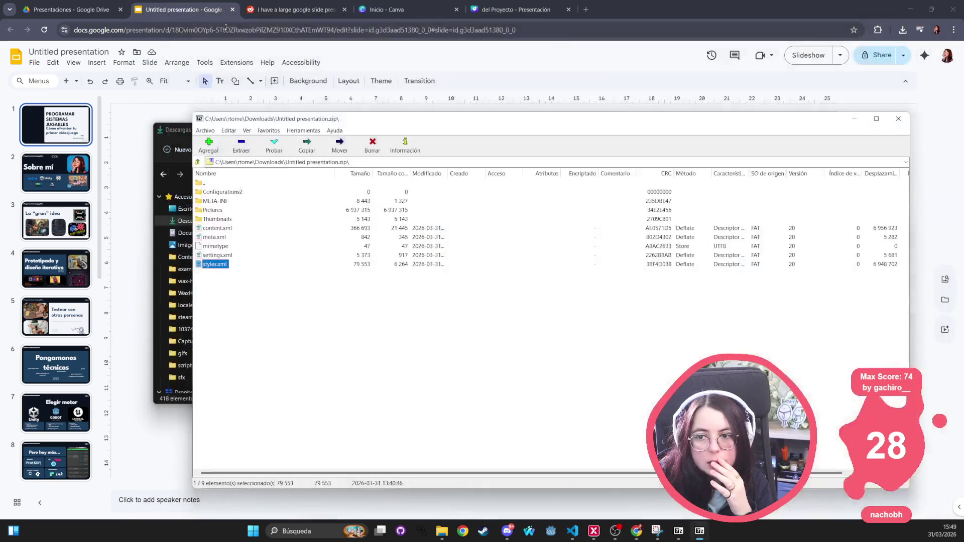
Open content.xml in Chrome, dismiss the translation offer, and scroll to the final slide's entries.
double_click(215, 228)
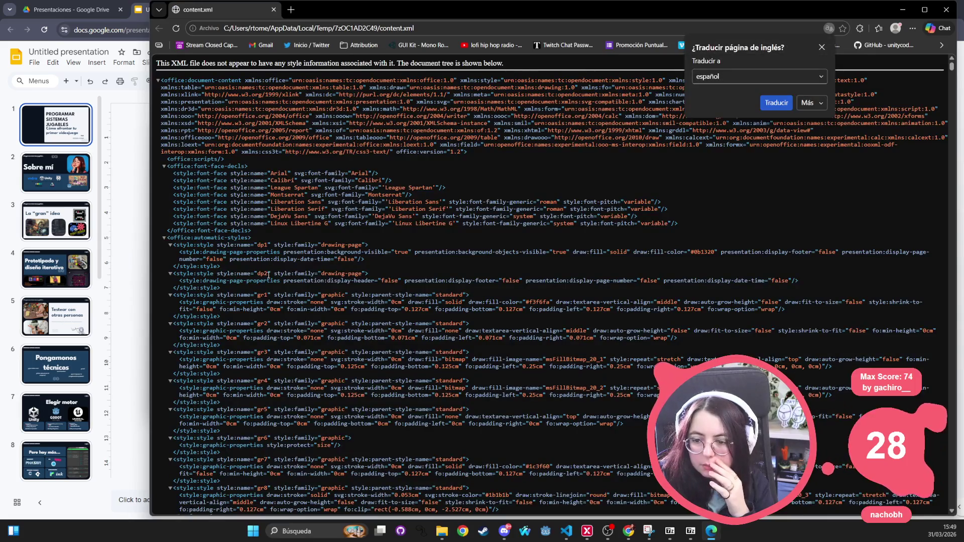
left_click(329, 296)
scroll(329, 295, "down", 15)
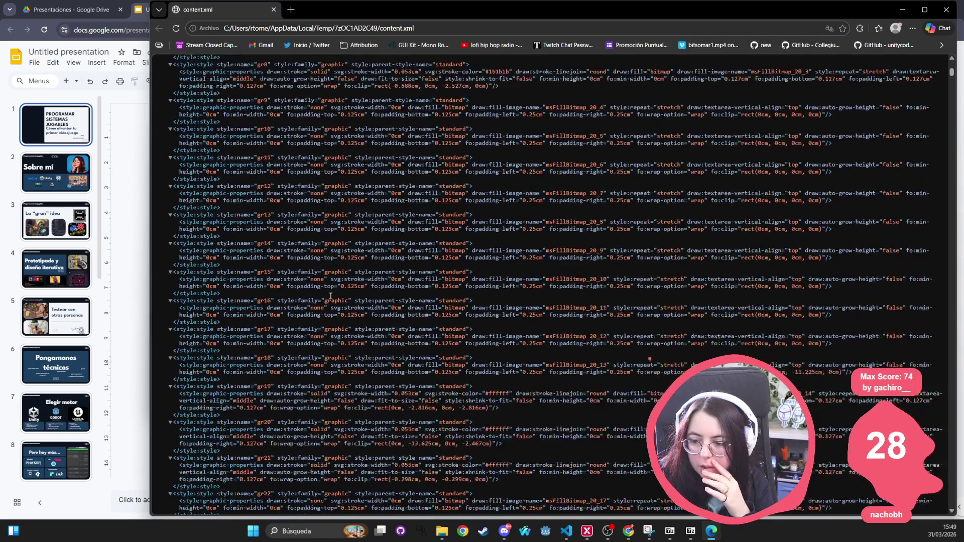
scroll(330, 295, "down", 20)
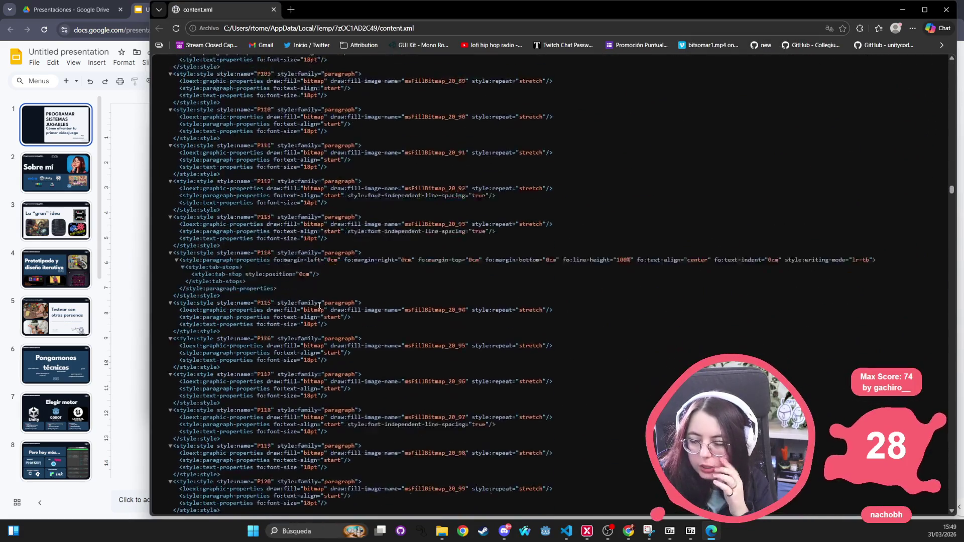
left_click_drag(951, 227, 936, 401)
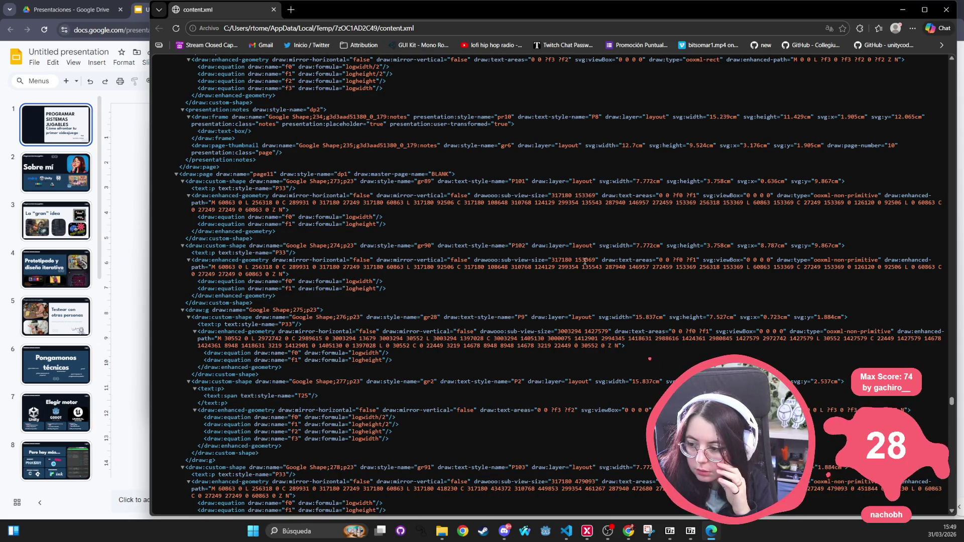
scroll(278, 343, "down", 10)
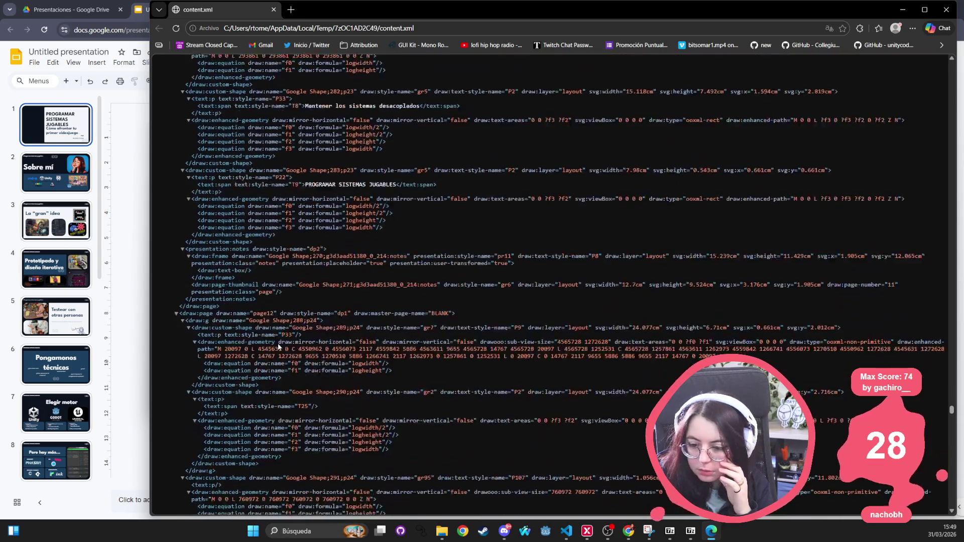
scroll(279, 344, "down", 15)
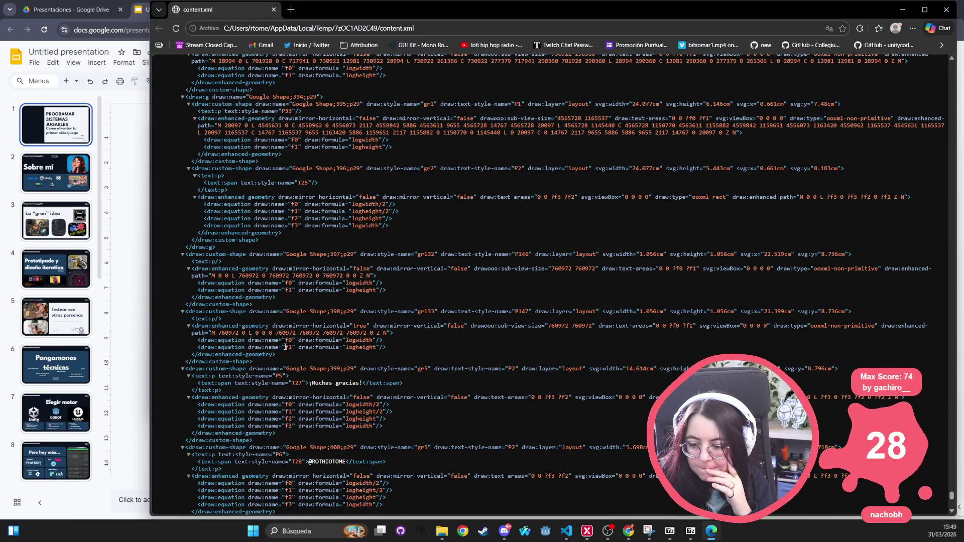
scroll(286, 347, "down", 4)
scroll(303, 324, "down", 6)
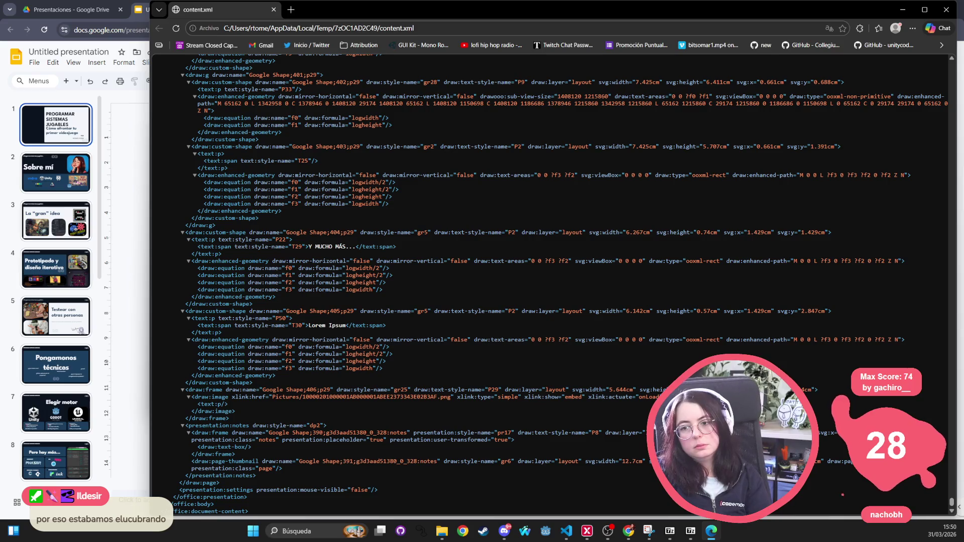
scroll(397, 304, "up", 3)
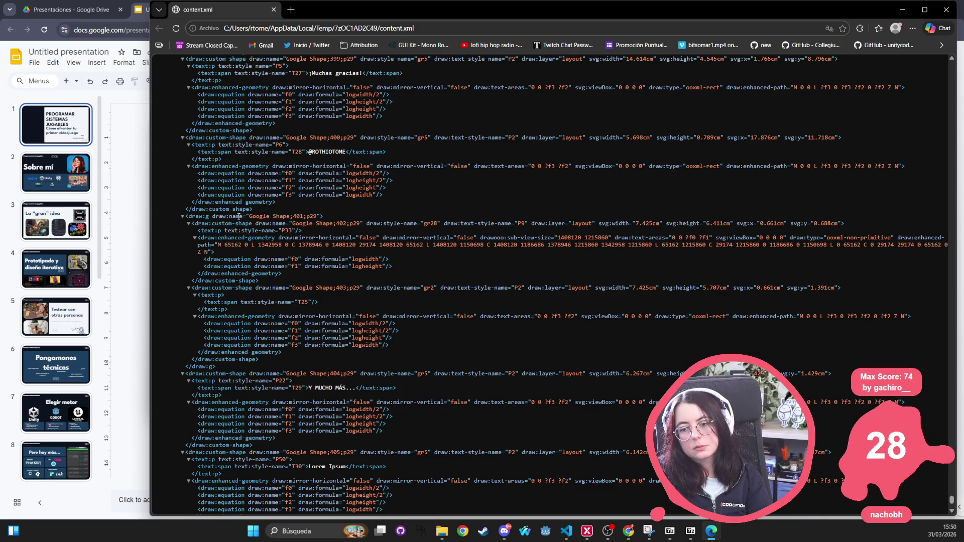
Highlight the group's shape name and its enhanced-geometry line in content.xml.
double_click(259, 216)
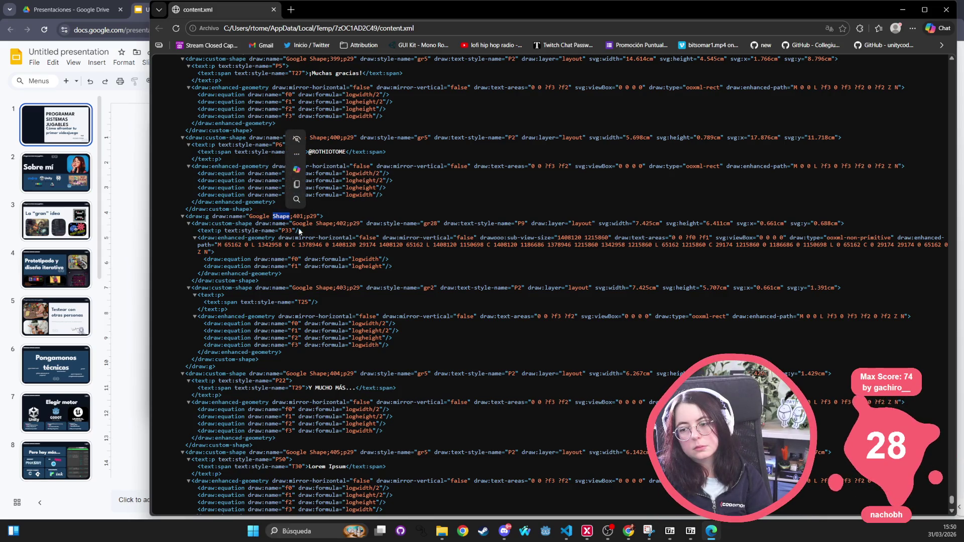
double_click(324, 223)
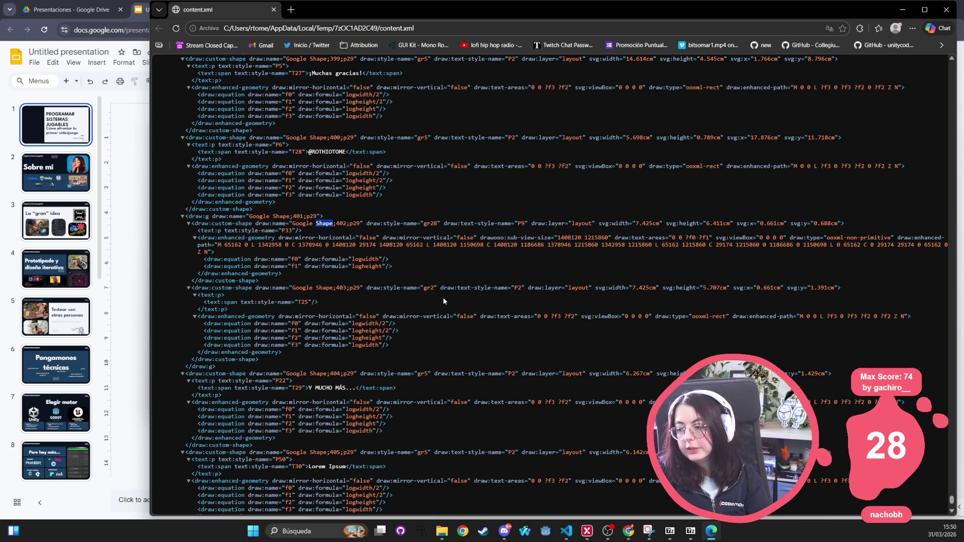
left_click(463, 282)
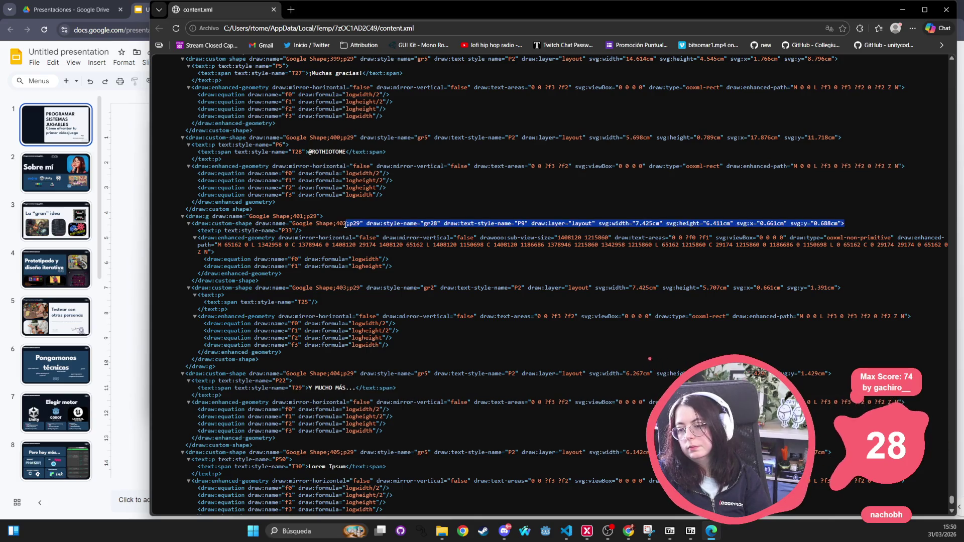
triple_click(334, 238)
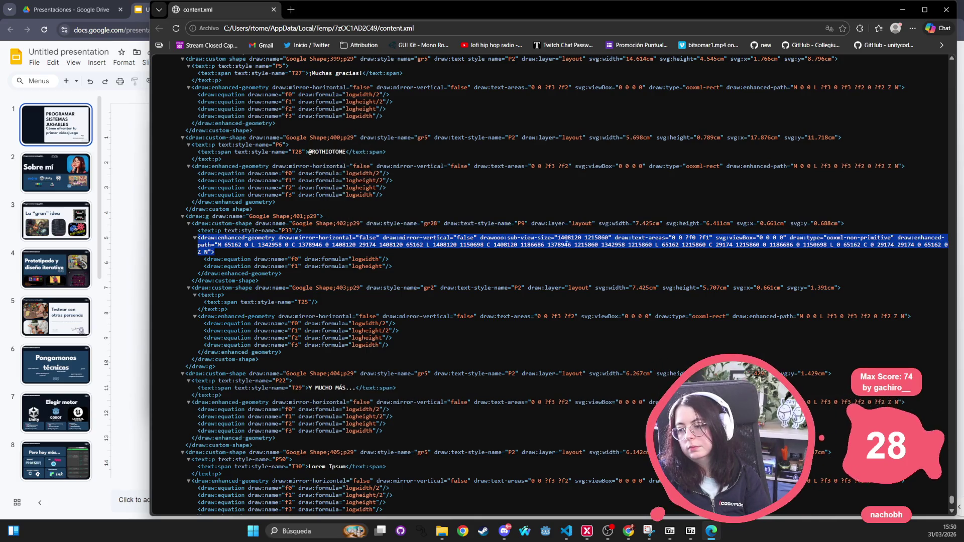
scroll(445, 240, "up", 4)
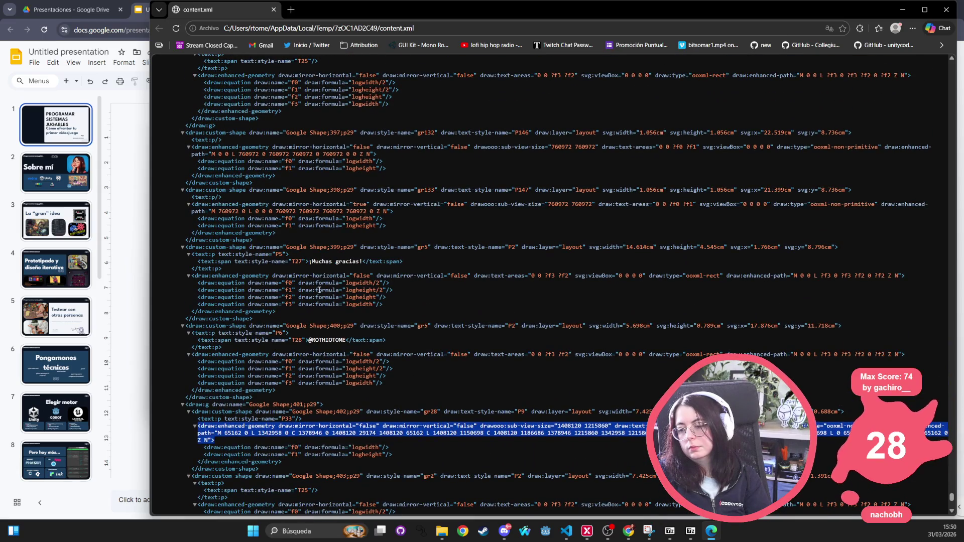
scroll(303, 315, "up", 4)
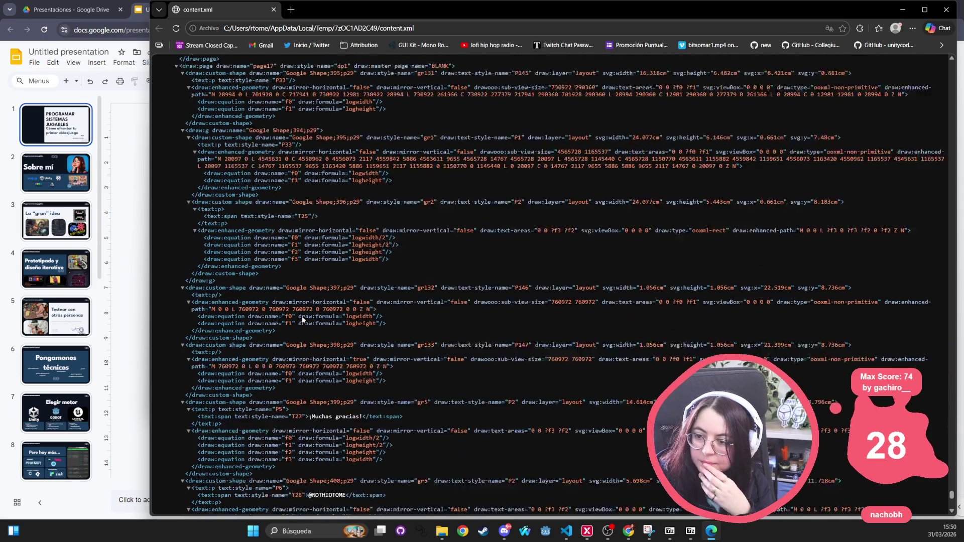
mouse_move(398, 290)
left_mouse_down()
mouse_move(196, 273)
mouse_move(186, 264)
left_mouse_up()
Scroll up through earlier slides' shapes and highlight the Godot asset-library paragraph.
scroll(327, 341, "up", 5)
scroll(328, 341, "up", 9)
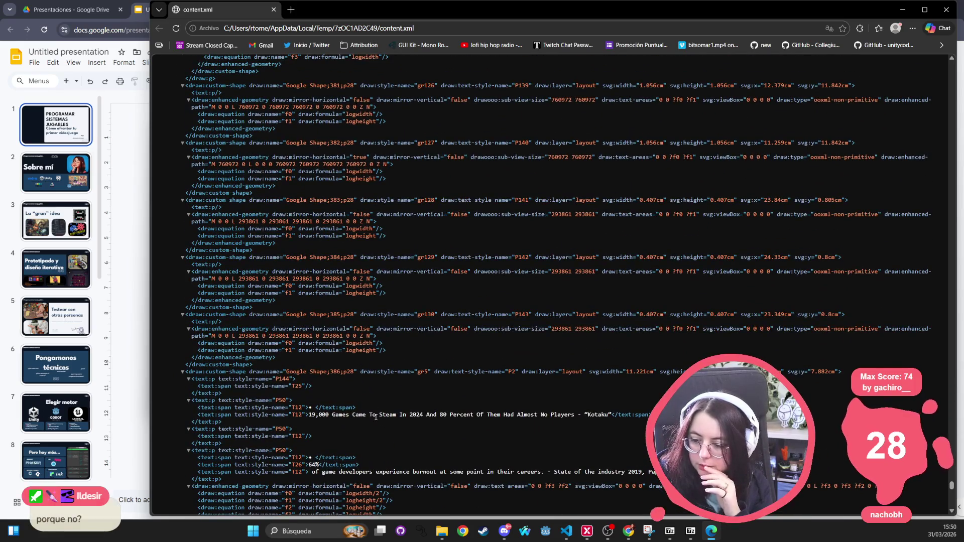
scroll(219, 392, "up", 4)
scroll(219, 391, "up", 4)
scroll(219, 392, "up", 3)
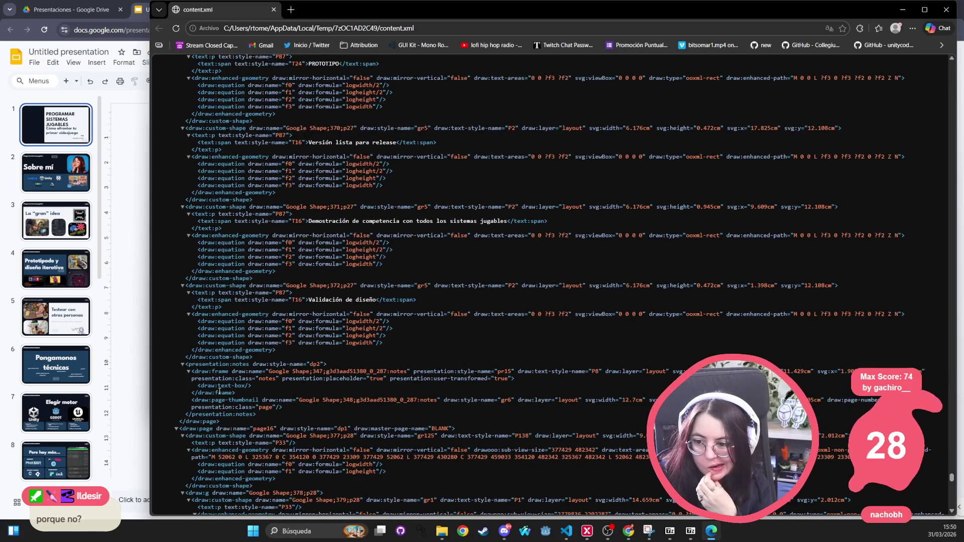
scroll(219, 391, "up", 7)
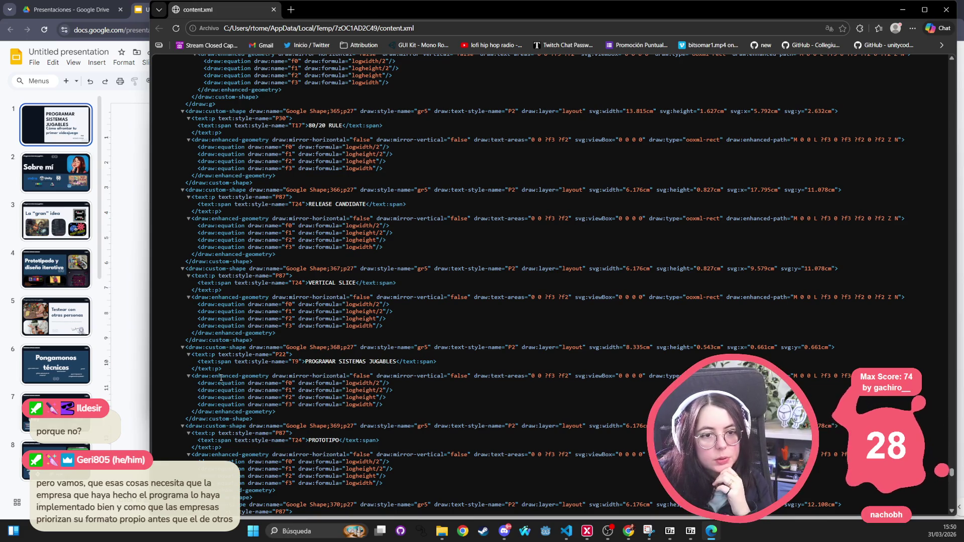
scroll(233, 372, "up", 12)
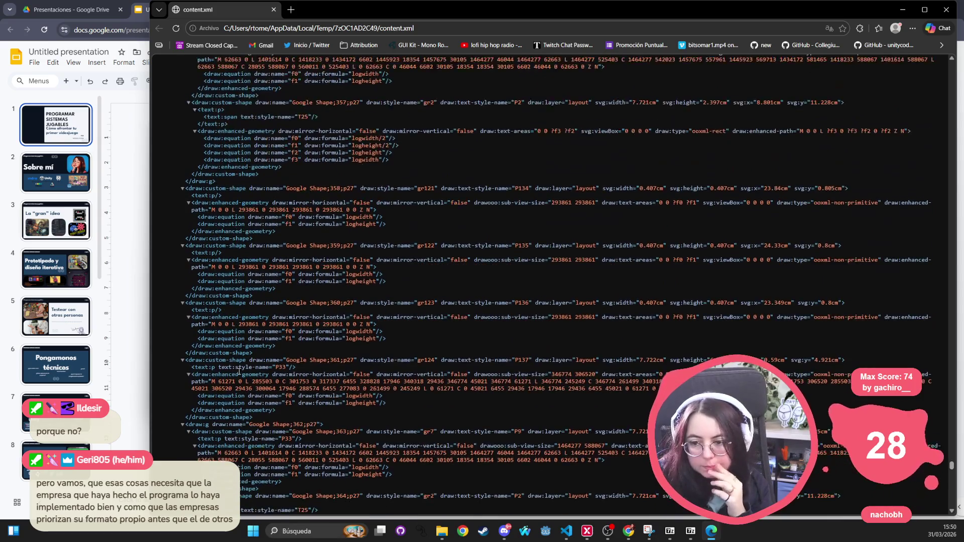
scroll(240, 371, "up", 15)
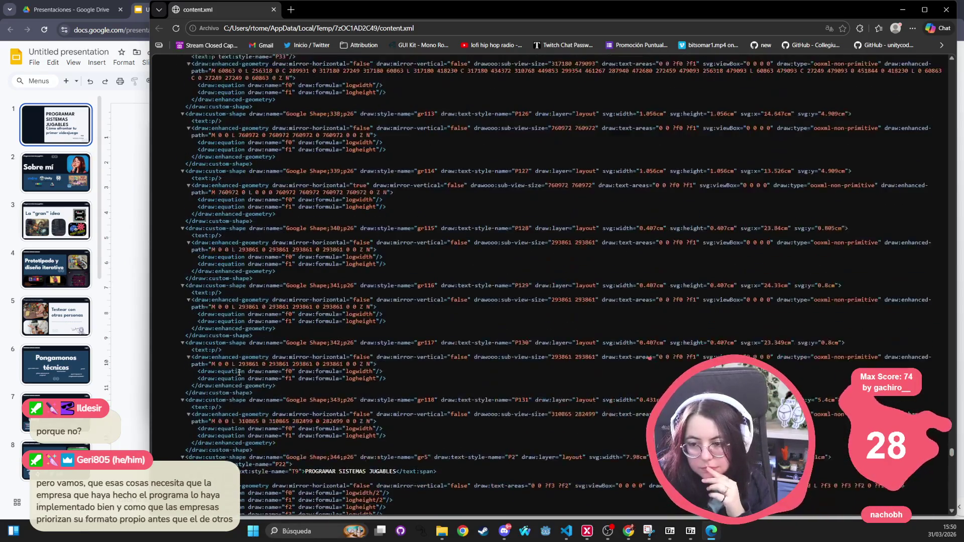
scroll(239, 373, "up", 12)
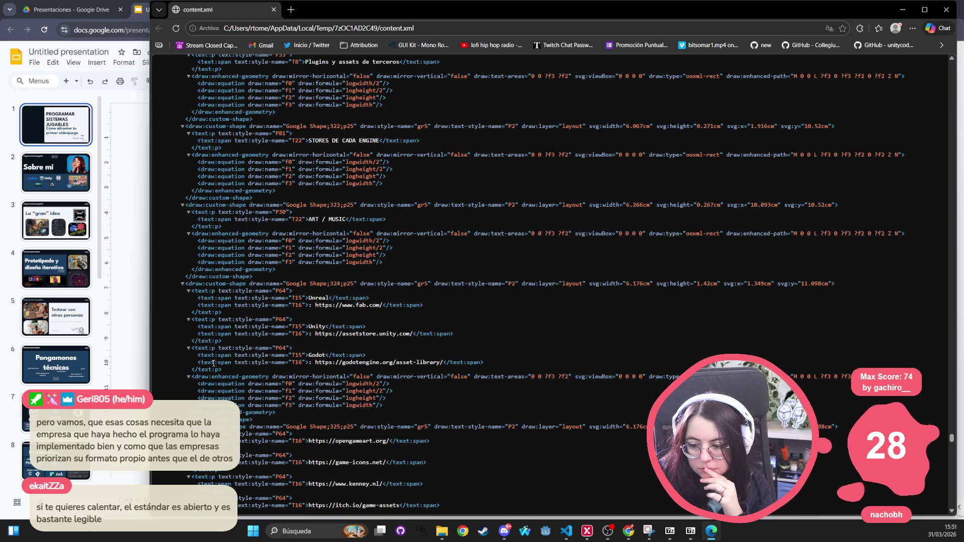
mouse_move(511, 360)
left_mouse_down()
mouse_move(177, 351)
mouse_move(185, 347)
left_mouse_up()
Highlight text on the Shape;281 line, then close the content.xml window.
scroll(191, 335, "up", 15)
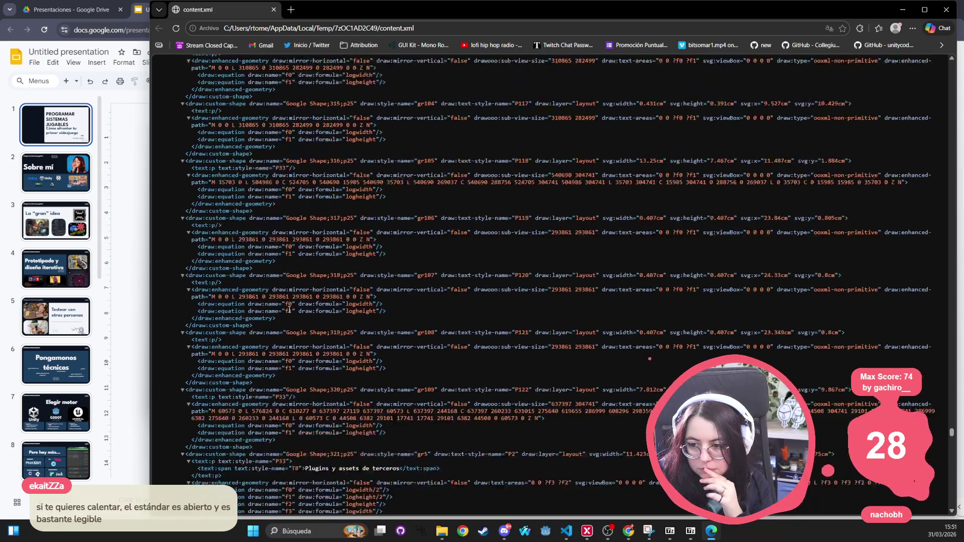
scroll(289, 309, "up", 15)
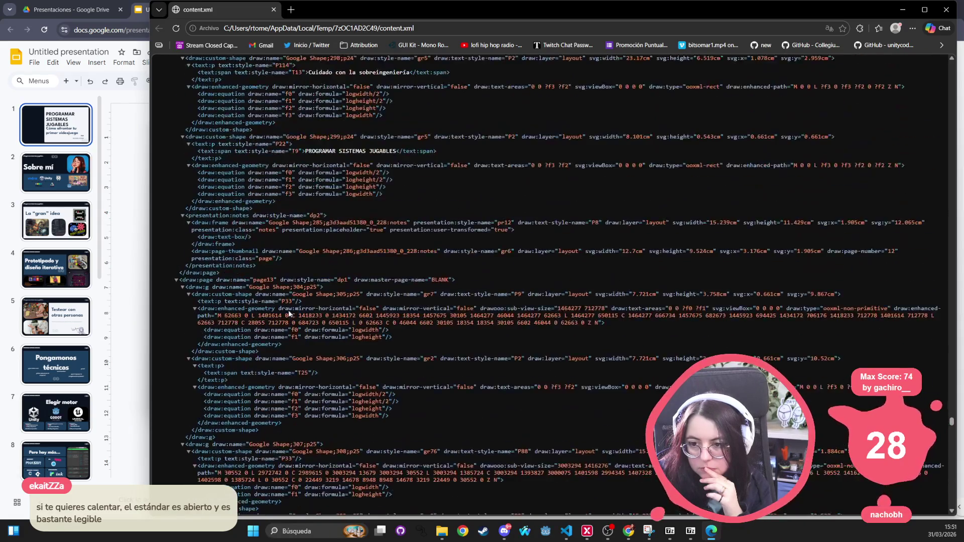
scroll(289, 312, "up", 15)
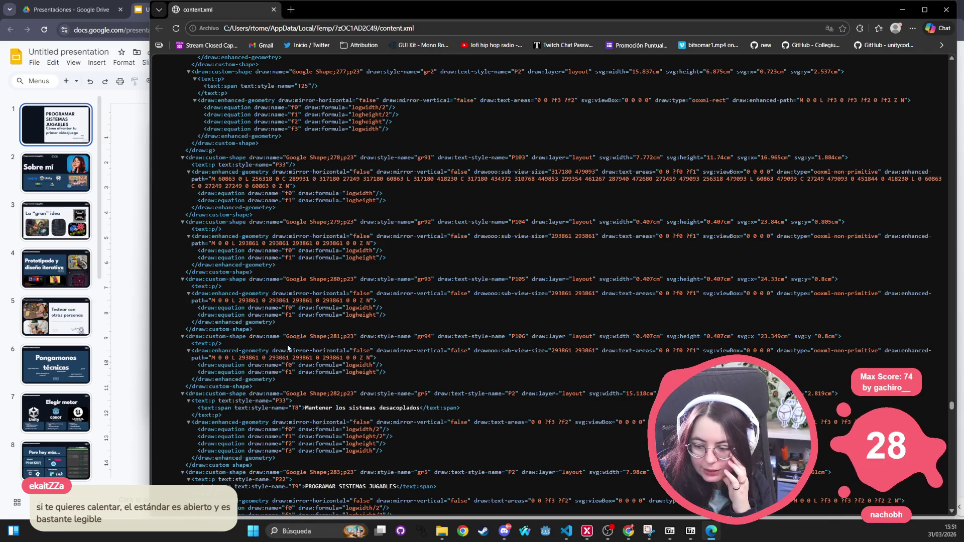
left_click_drag(286, 337, 297, 351)
left_click(274, 9)
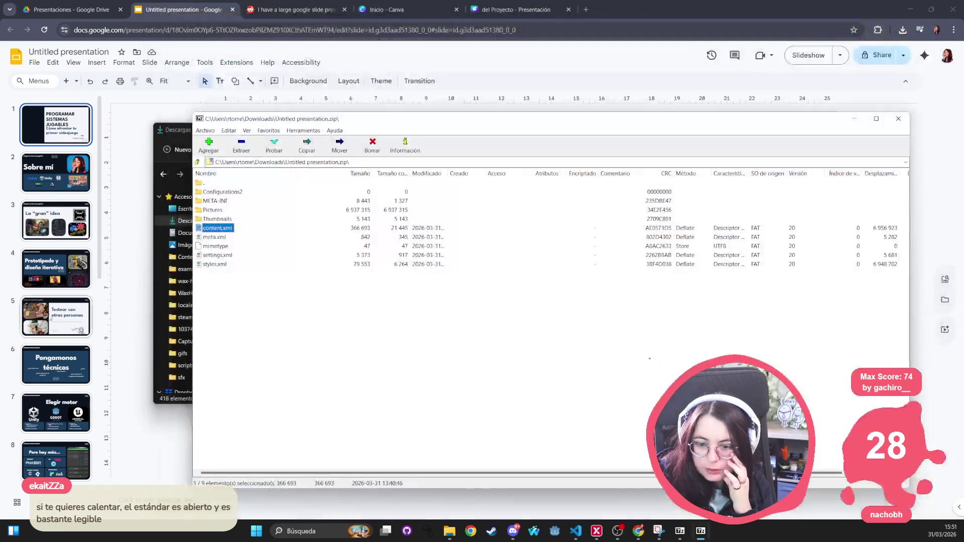
Close the 7-Zip and Downloads windows and select the Godot image card on slide 7.
left_click(899, 119)
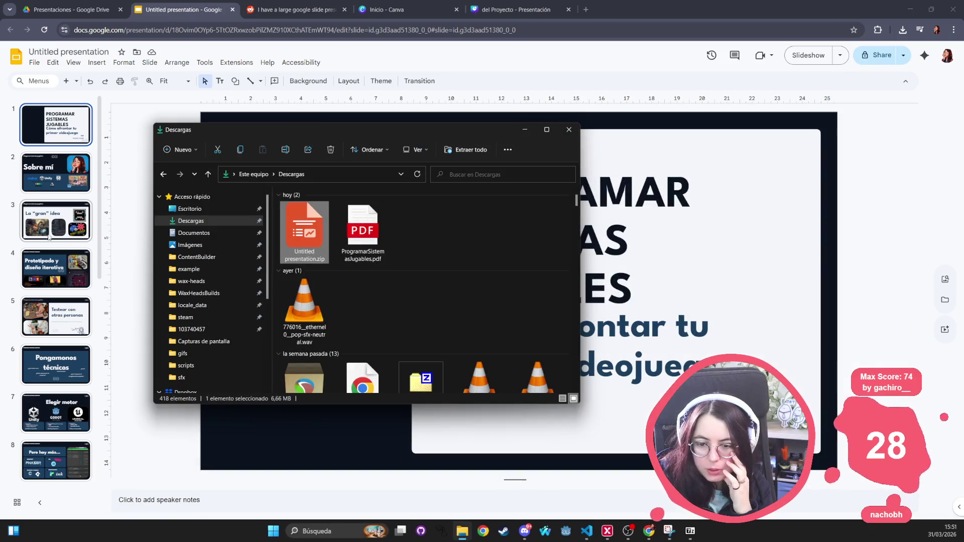
left_click(569, 129)
left_click(56, 412)
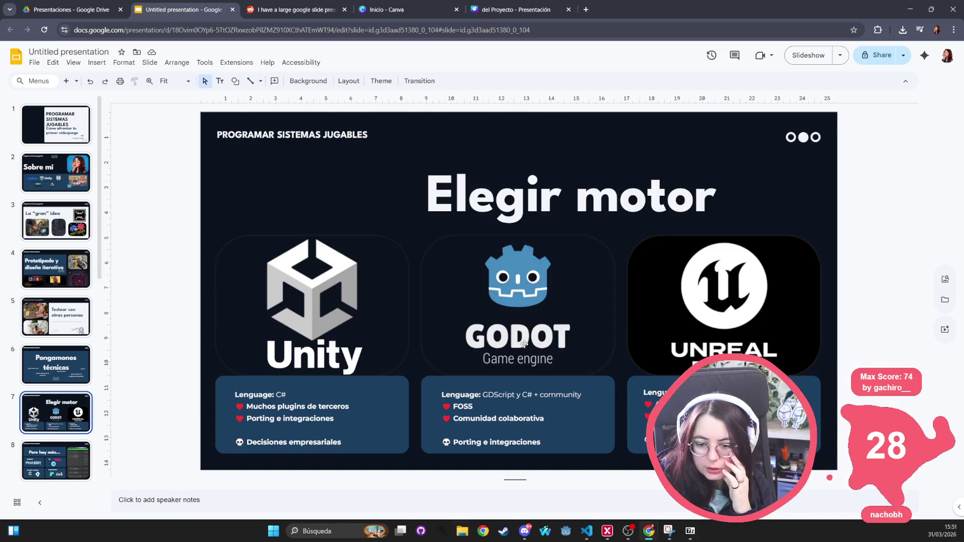
left_click(567, 279)
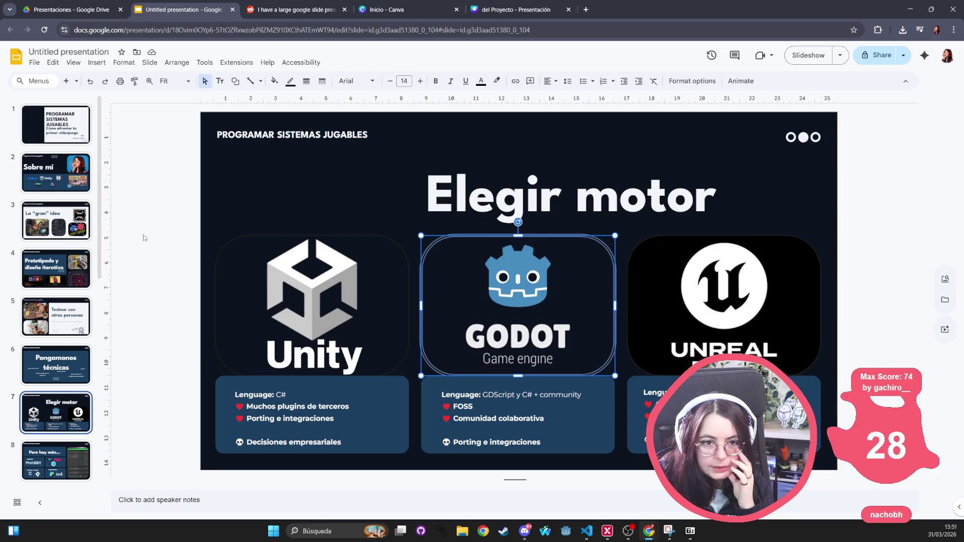
On slide 2, check the arrow shapes, the Programar sistemas jugables heading and the Sobre mí title.
left_click(53, 175)
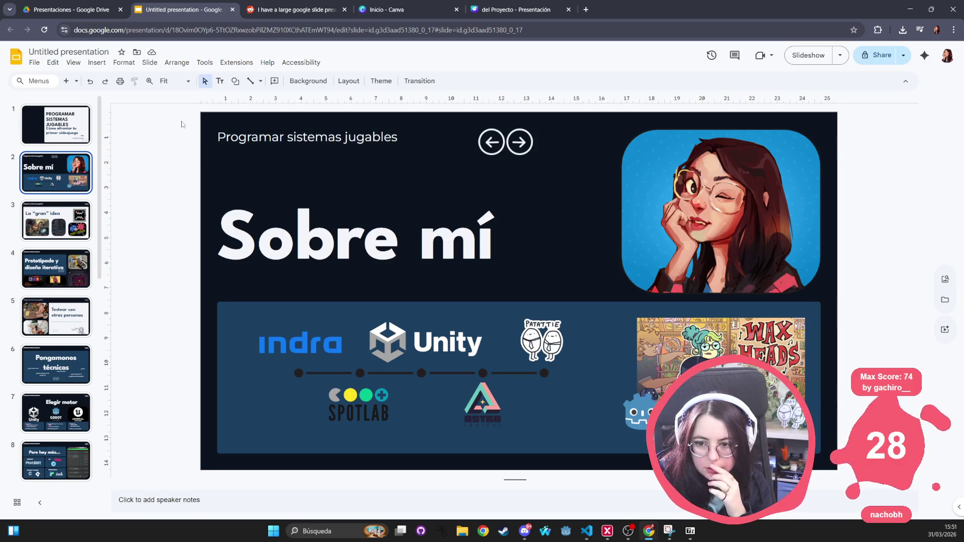
left_click(515, 129)
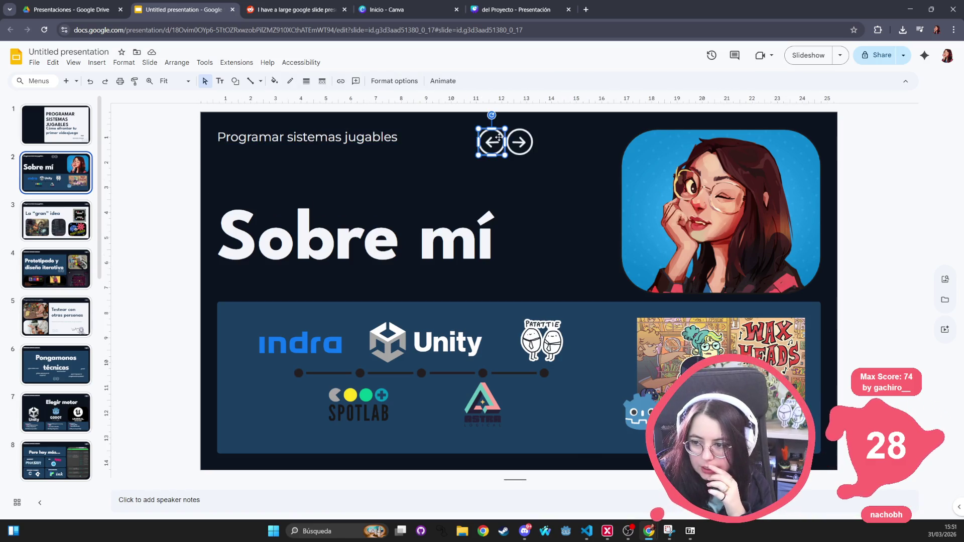
left_click(329, 138)
left_click(212, 171)
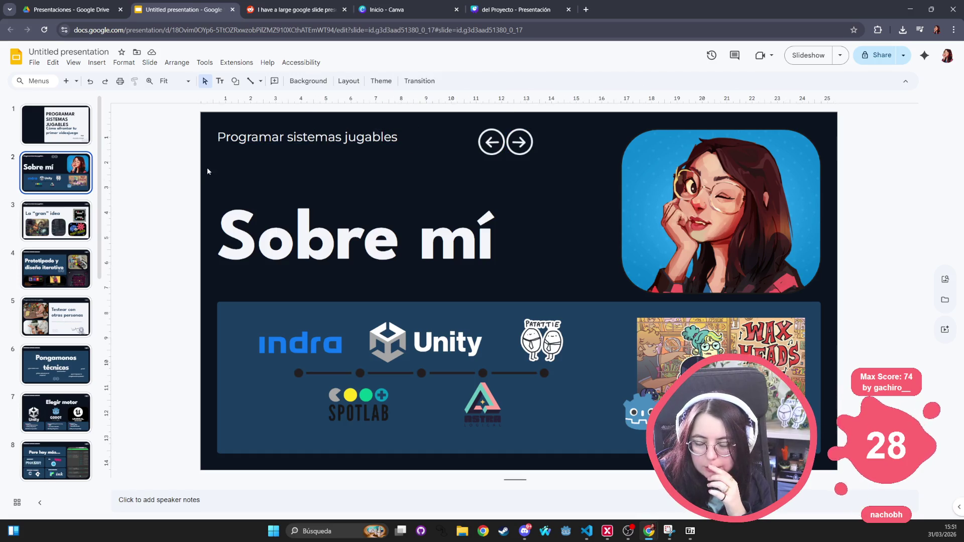
left_click(255, 244)
left_click(359, 195)
left_click(358, 195)
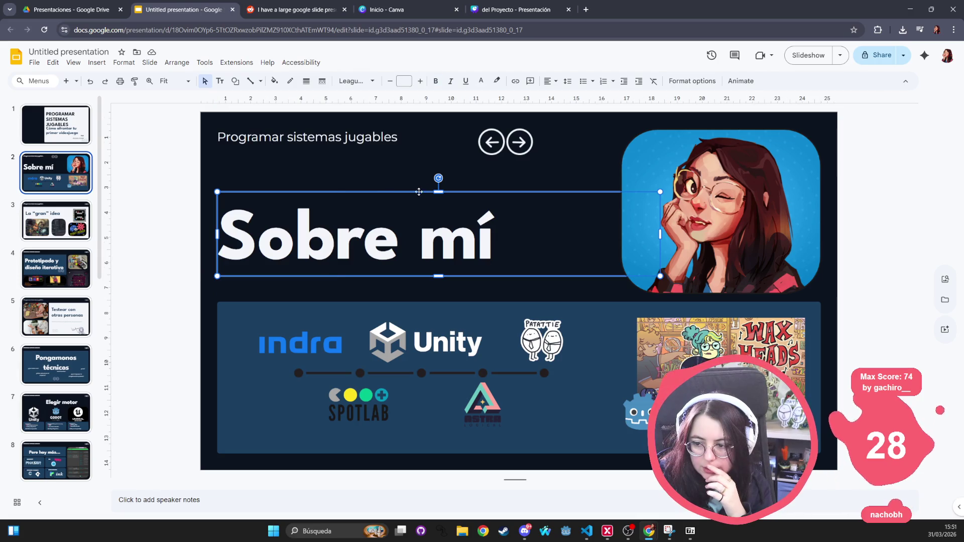
Check the titles of slides 3 and 4, then return to Canva's home page.
left_click(67, 221)
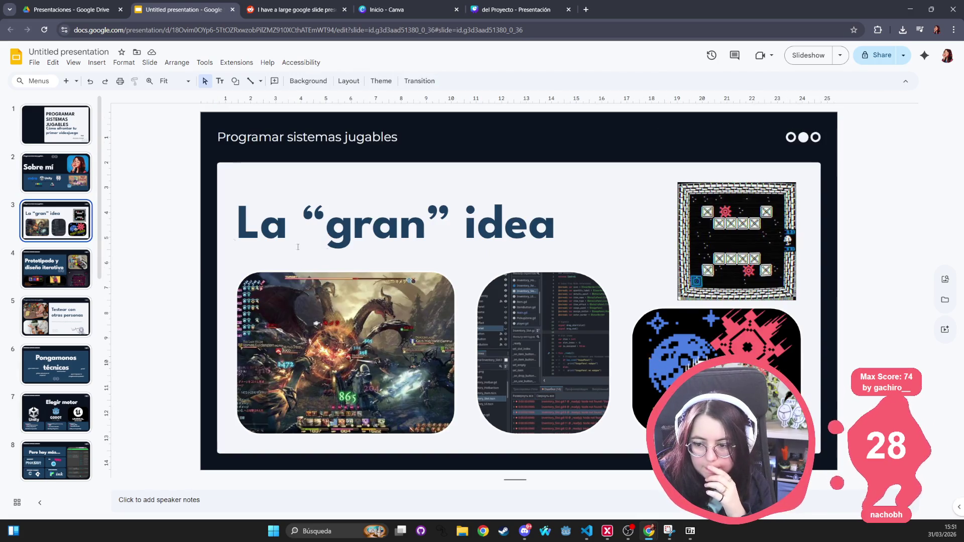
left_click(338, 229)
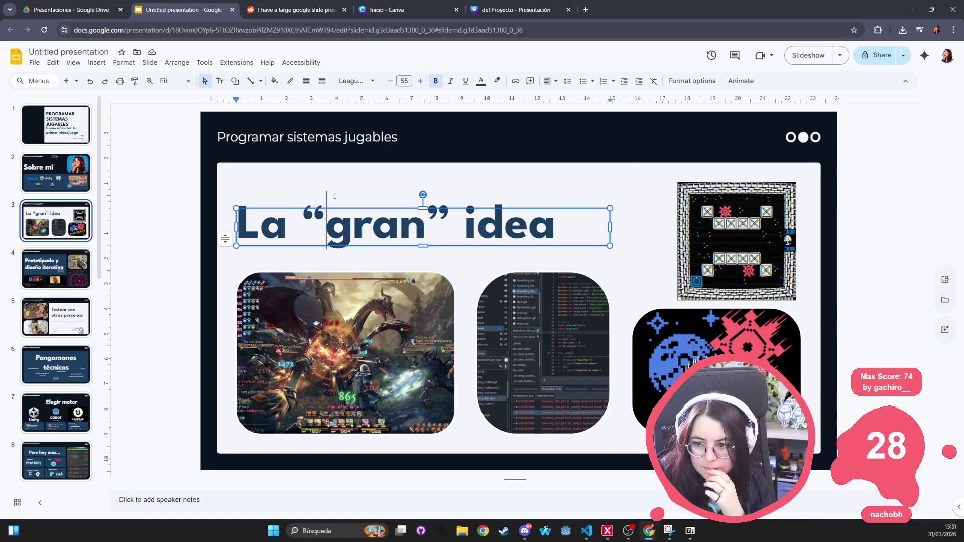
key("Page_Down")
left_click(328, 216)
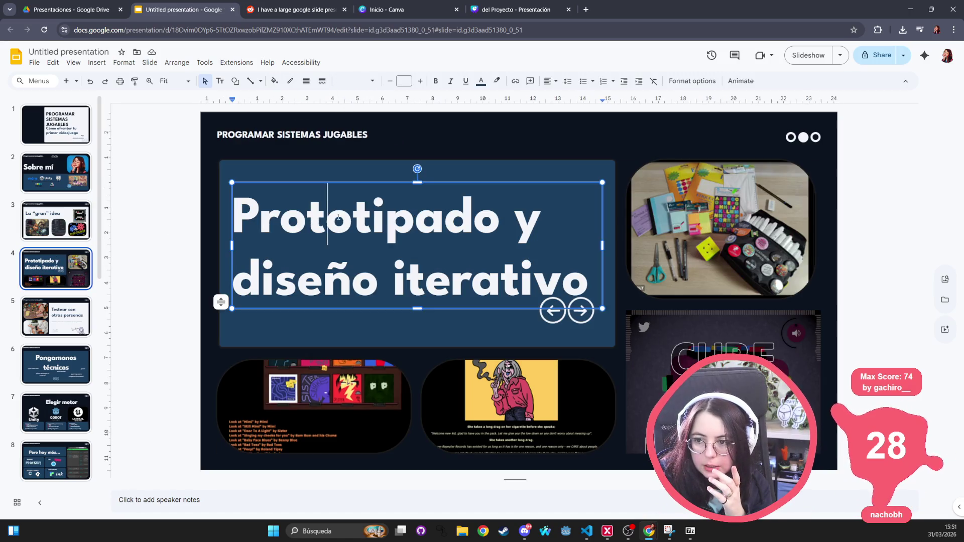
left_click(387, 10)
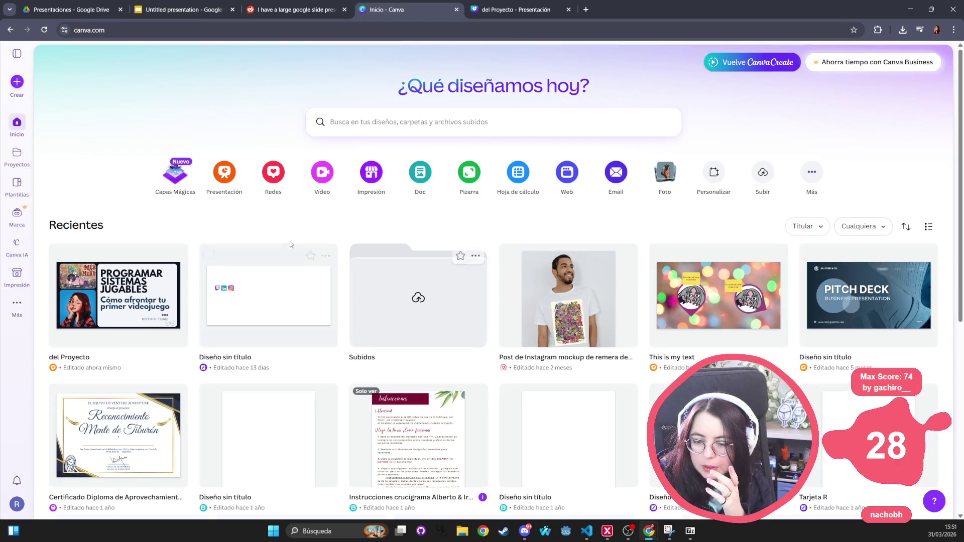
Open the del Proyecto design, then inspect slide 6's title, question texts and font in the Slides copy.
left_click(165, 286)
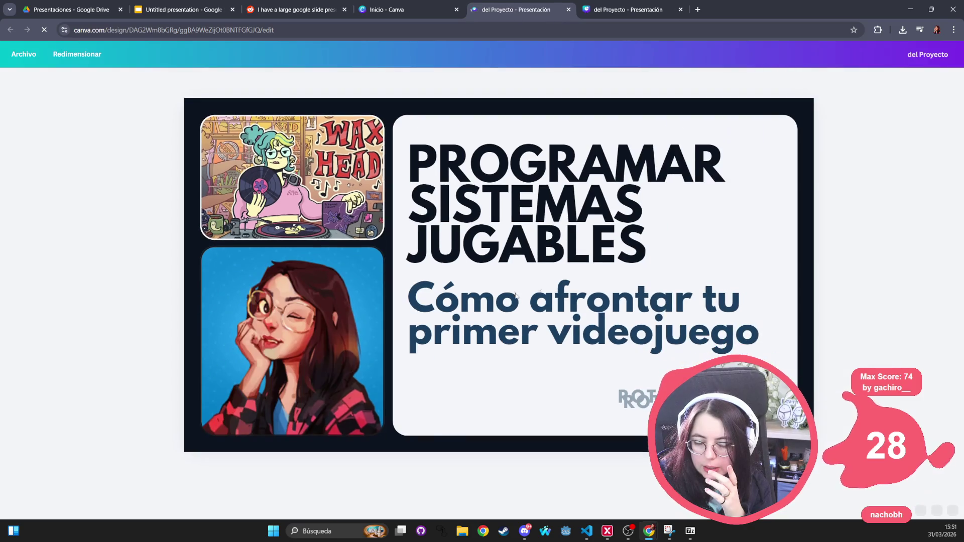
left_click(484, 334)
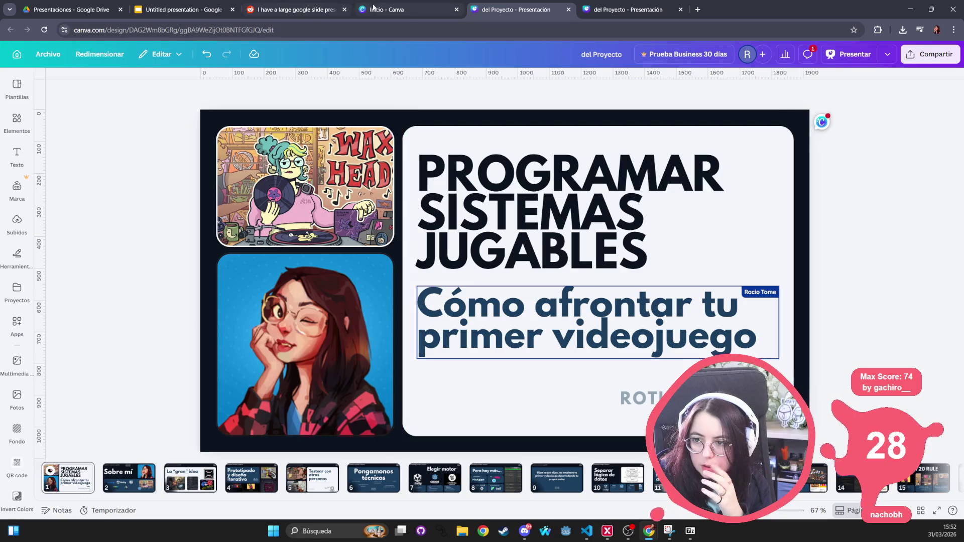
left_click(302, 16)
left_click(230, 16)
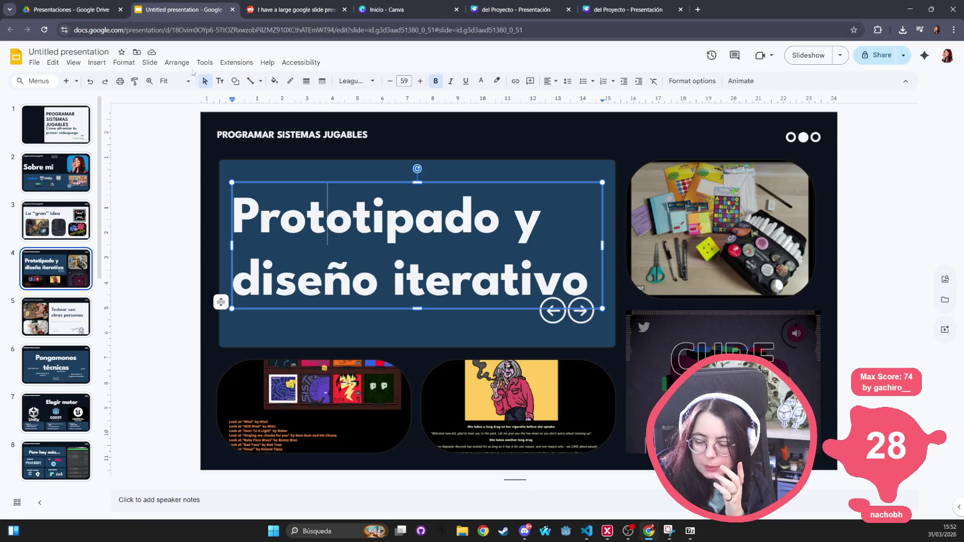
left_click(84, 319)
key("Down")
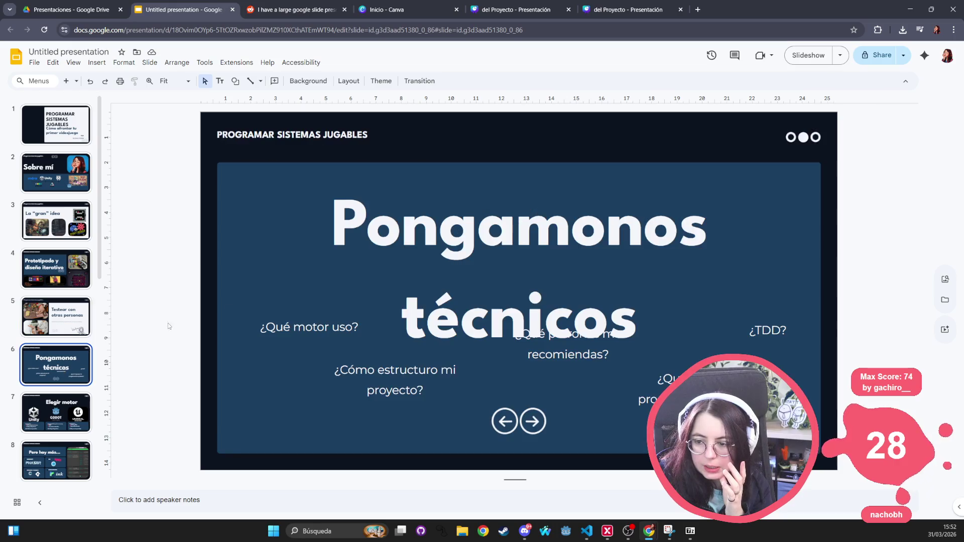
left_click(441, 221)
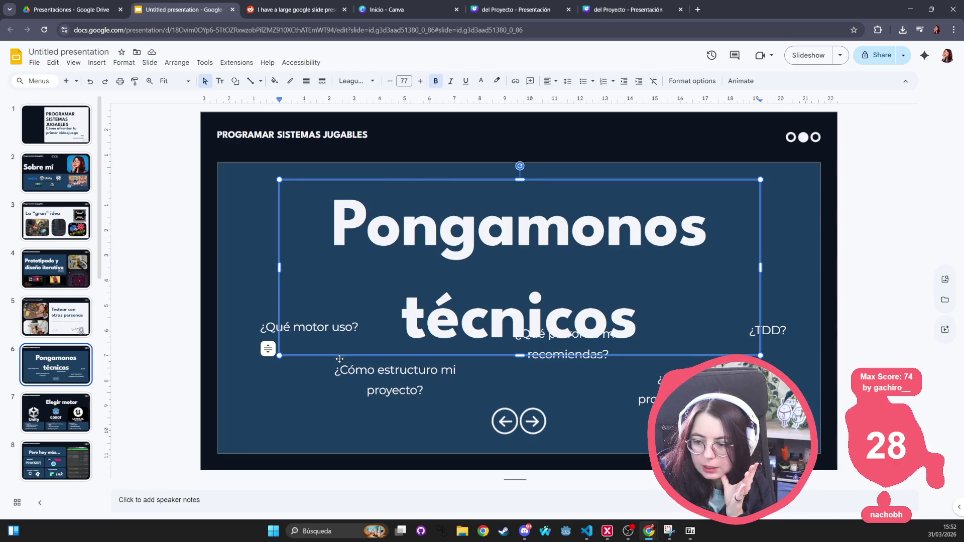
left_click(399, 382)
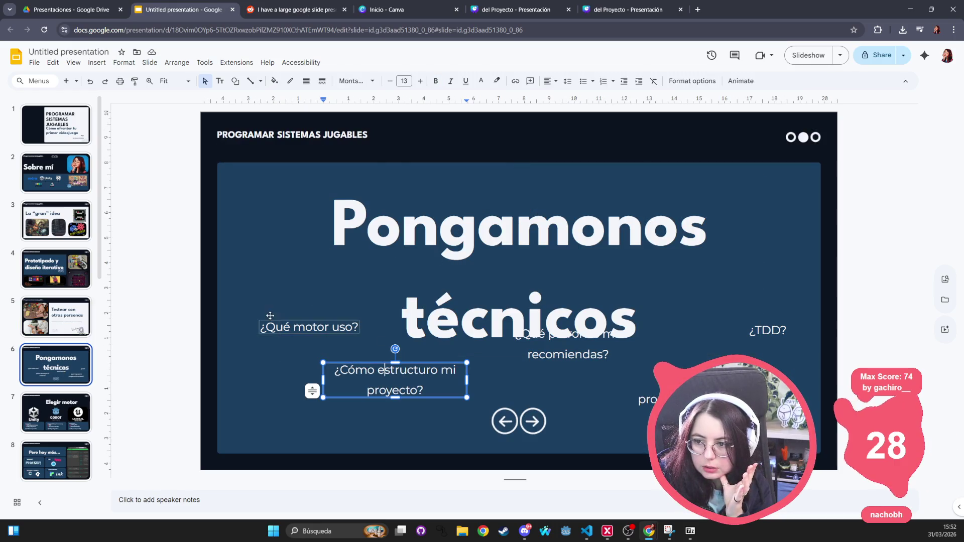
left_click(294, 327)
left_click(360, 81)
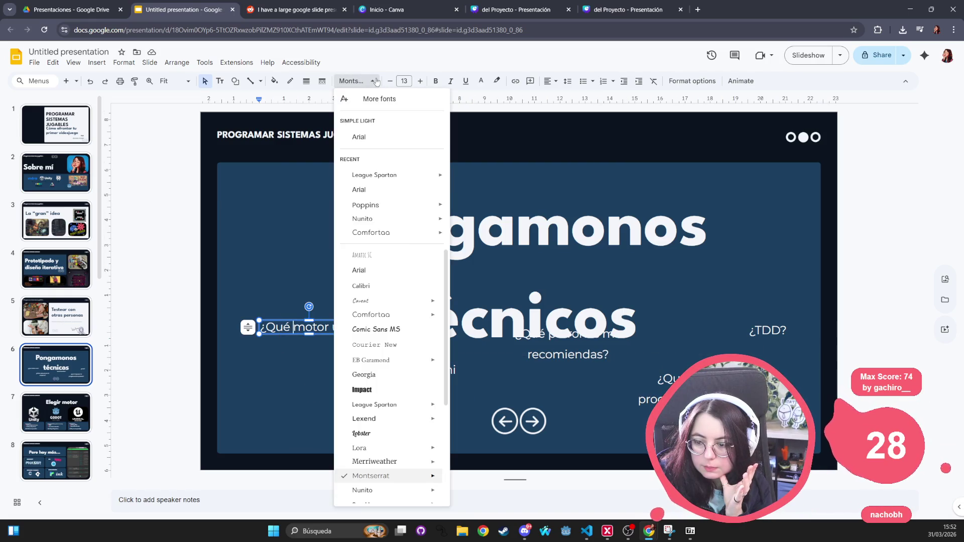
left_click(376, 81)
In Canva, inspect slide 6's question texts and slide 9's main sentence and header.
left_click(524, 11)
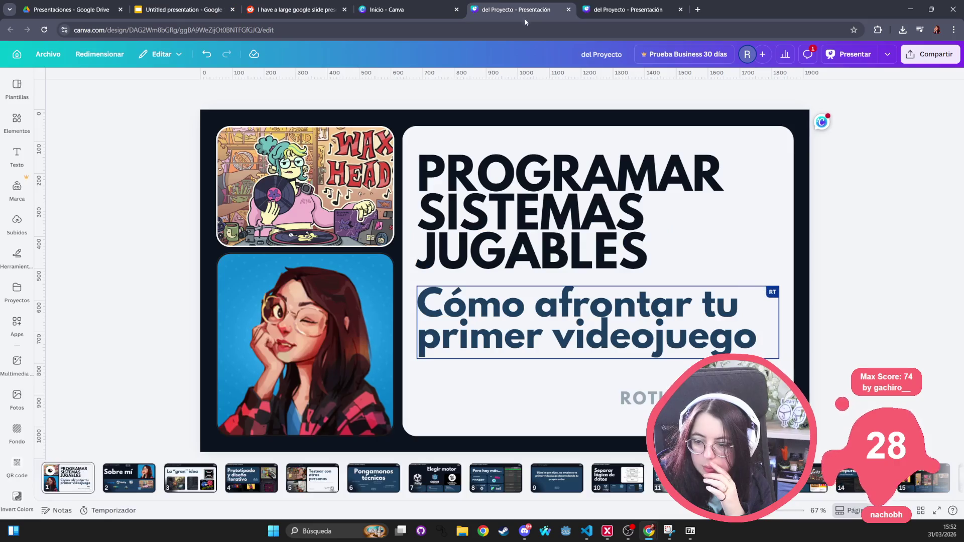
left_click(374, 477)
left_click(380, 367)
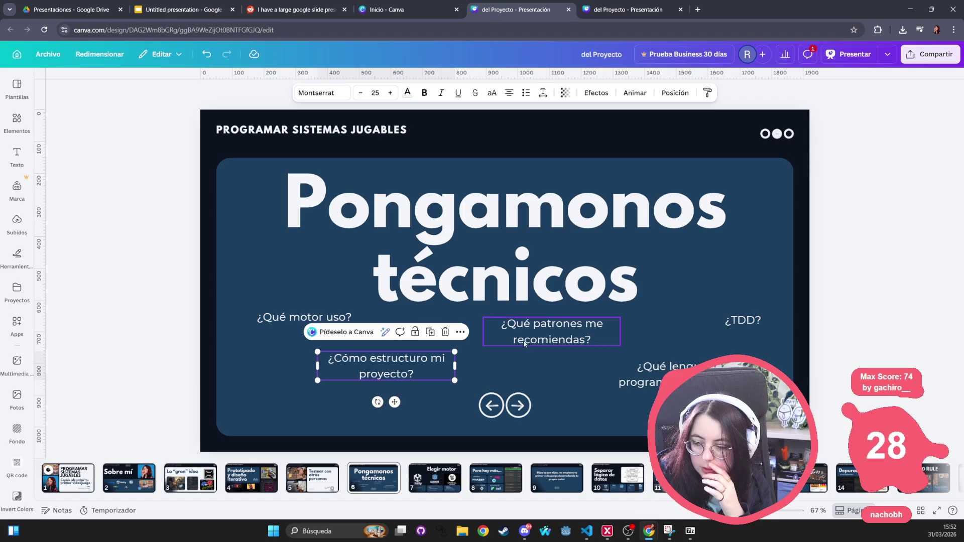
left_click(552, 333)
left_click(663, 373)
left_click(740, 320)
left_click(557, 477)
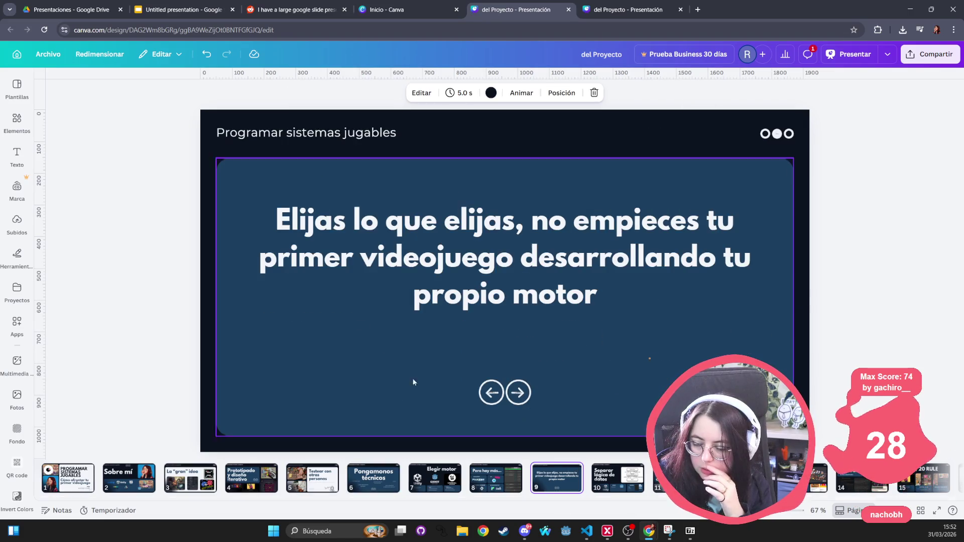
left_click(402, 256)
left_click(344, 133)
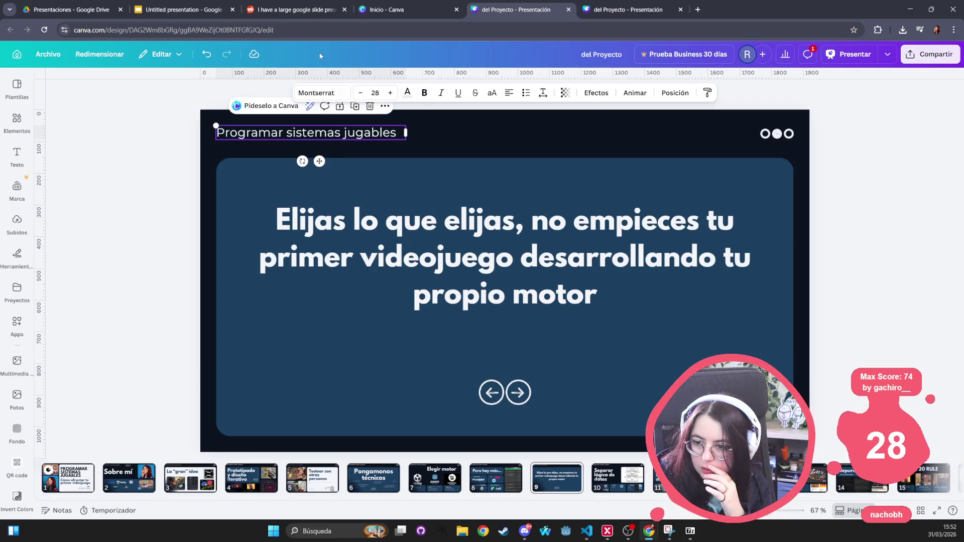
Compare the Pongamonos técnicos title in Slides with slide 9's main sentence in Canva.
left_click(296, 9)
left_click(427, 10)
left_click(190, 13)
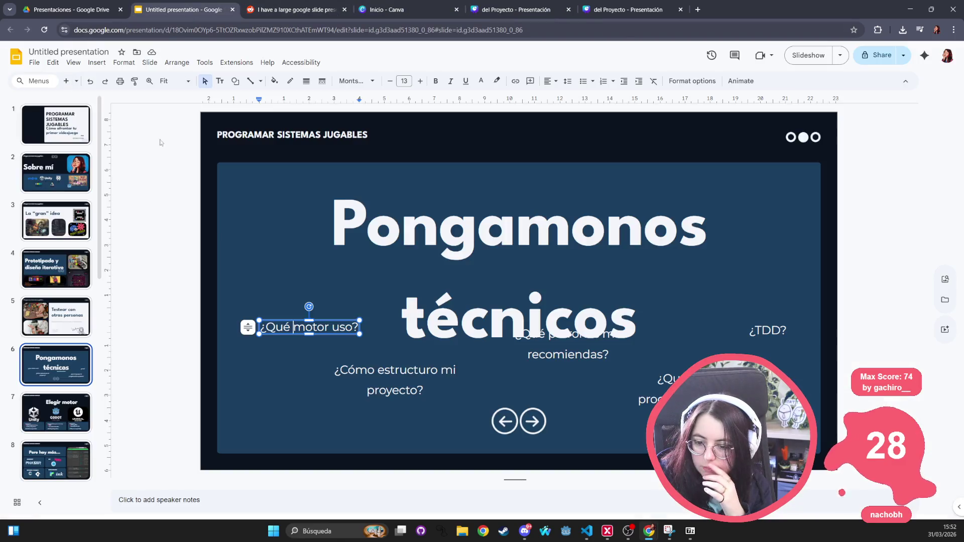
key("Tab")
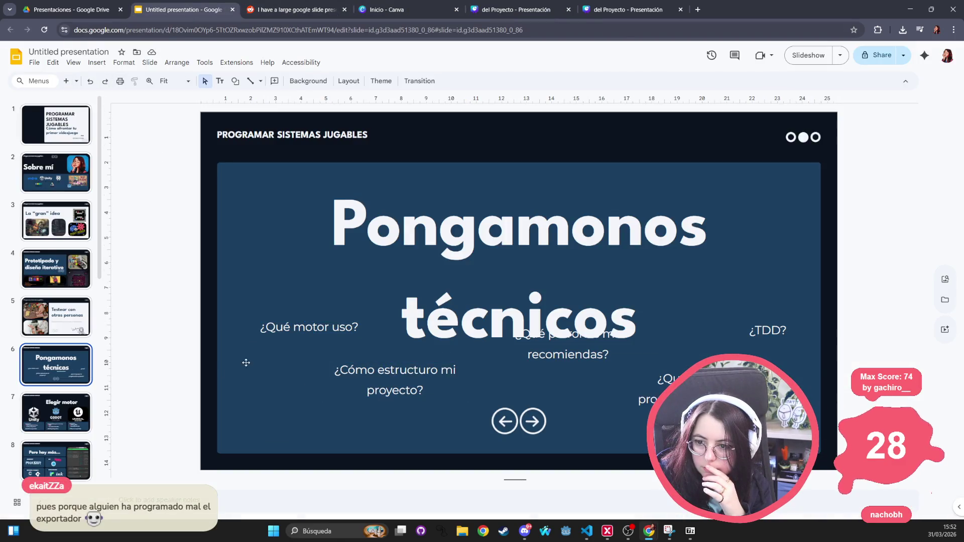
left_click(427, 311)
triple_click(423, 227)
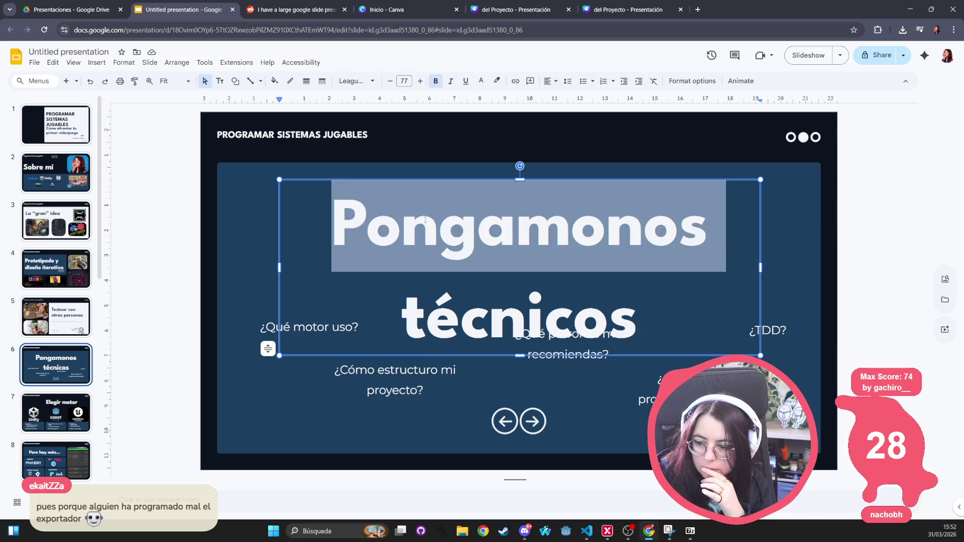
left_click(324, 11)
left_click(387, 9)
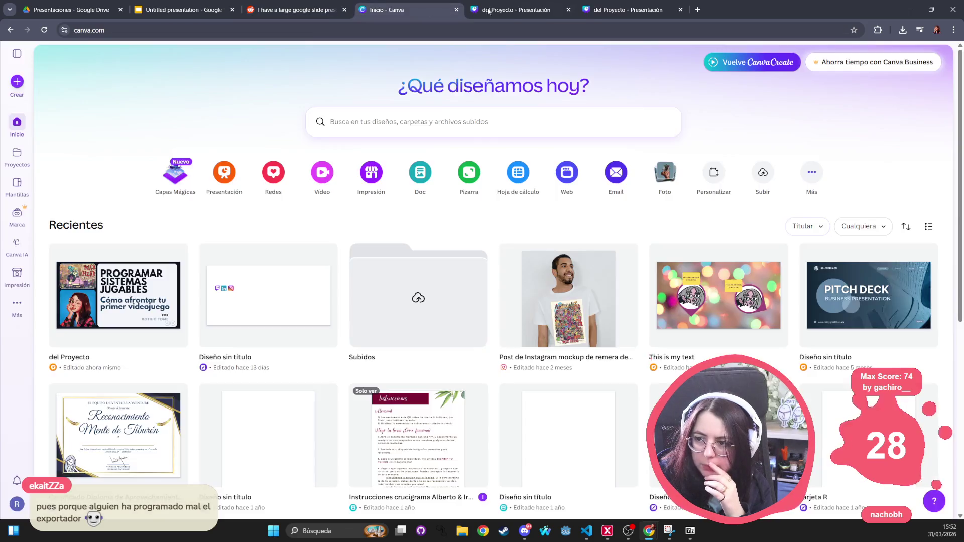
left_click(517, 10)
left_click(412, 271)
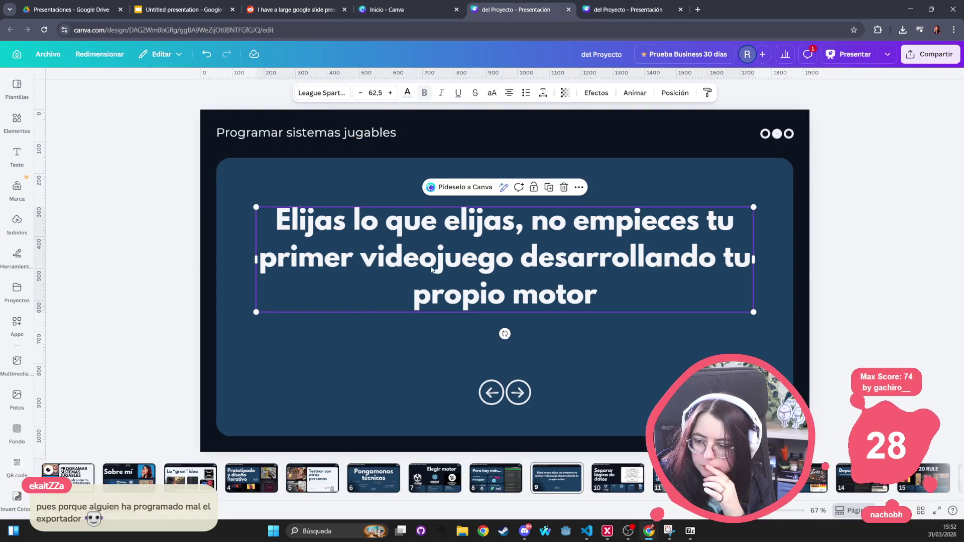
left_click(194, 10)
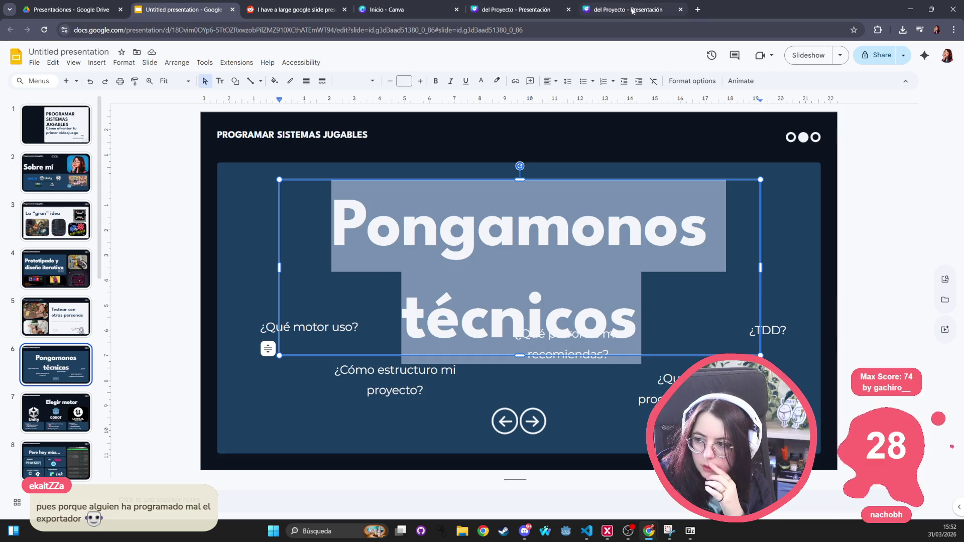
left_click(633, 10)
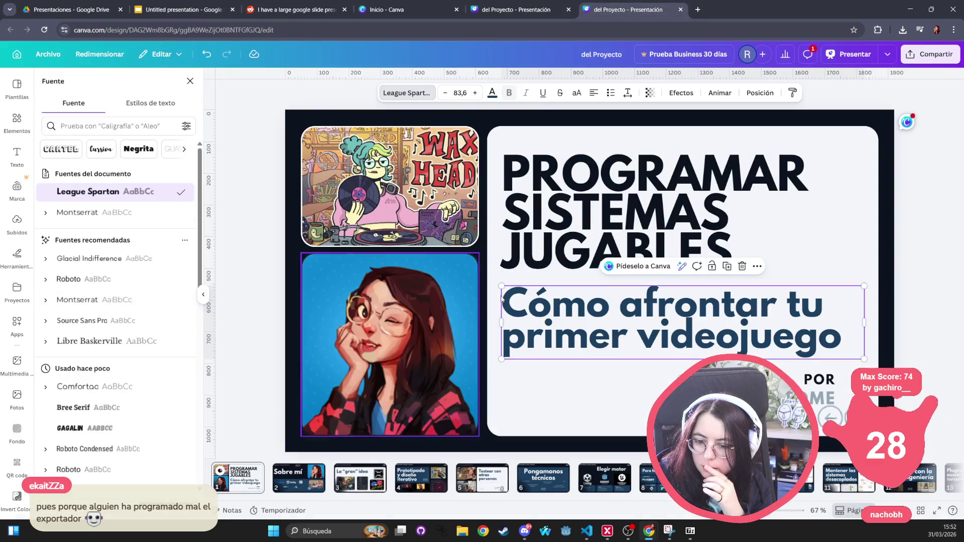
left_click(612, 226)
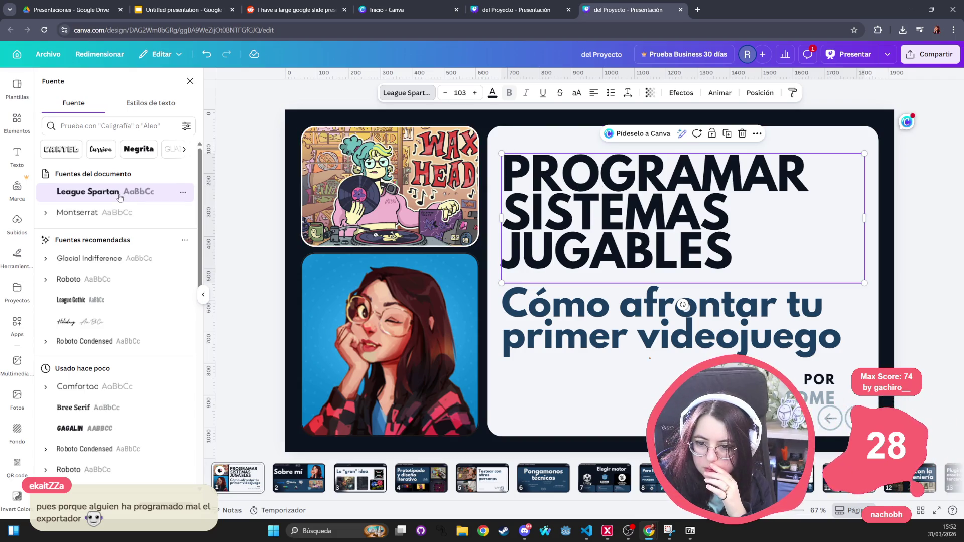
double_click(597, 210)
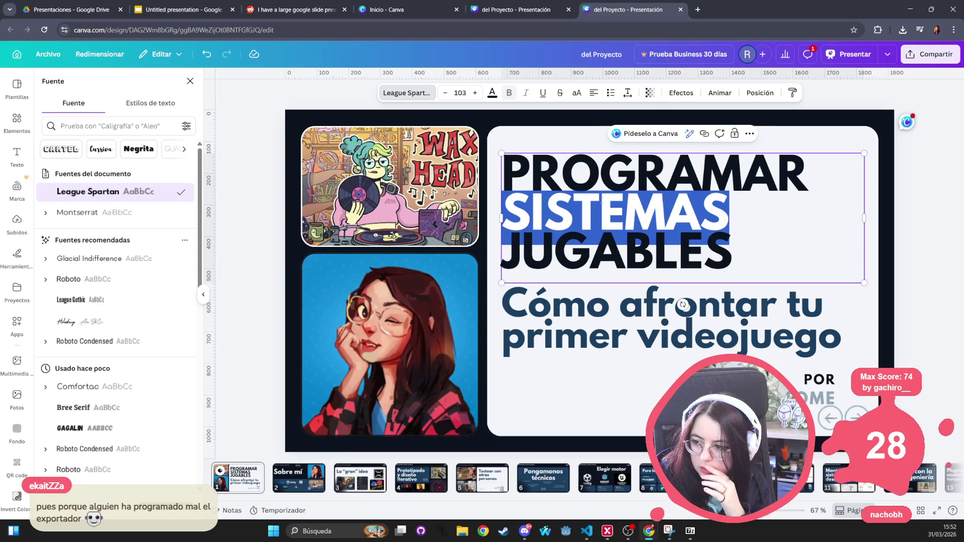
left_click(741, 160)
double_click(741, 166)
double_click(617, 251)
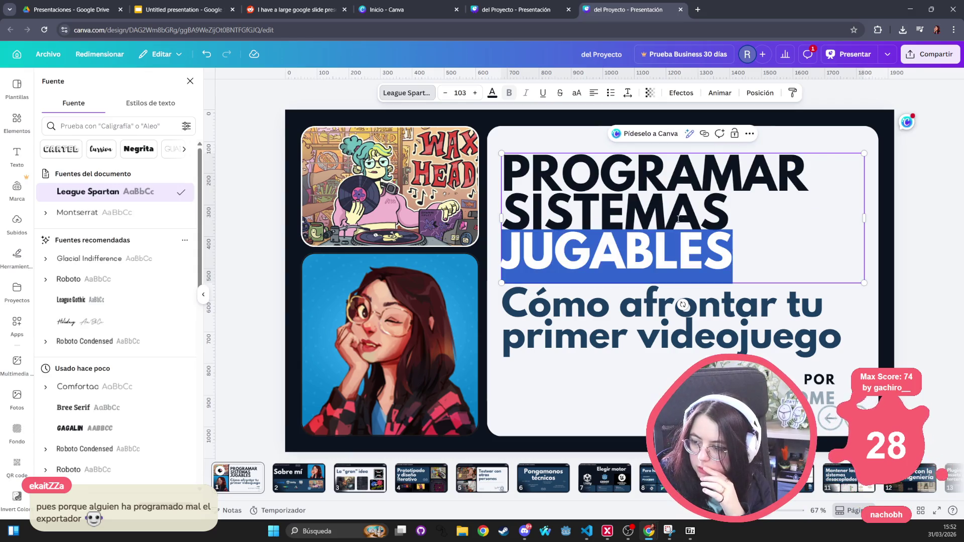
double_click(673, 211)
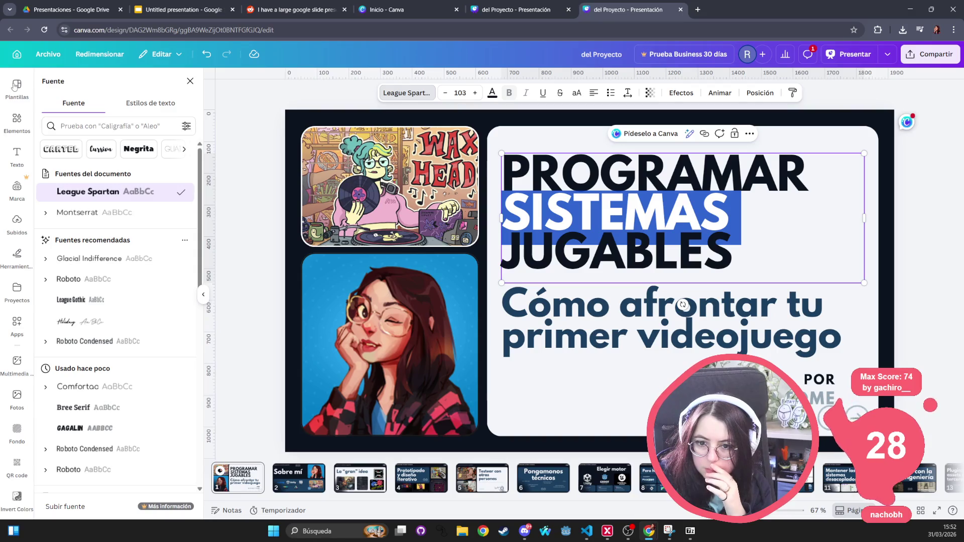
left_click(15, 85)
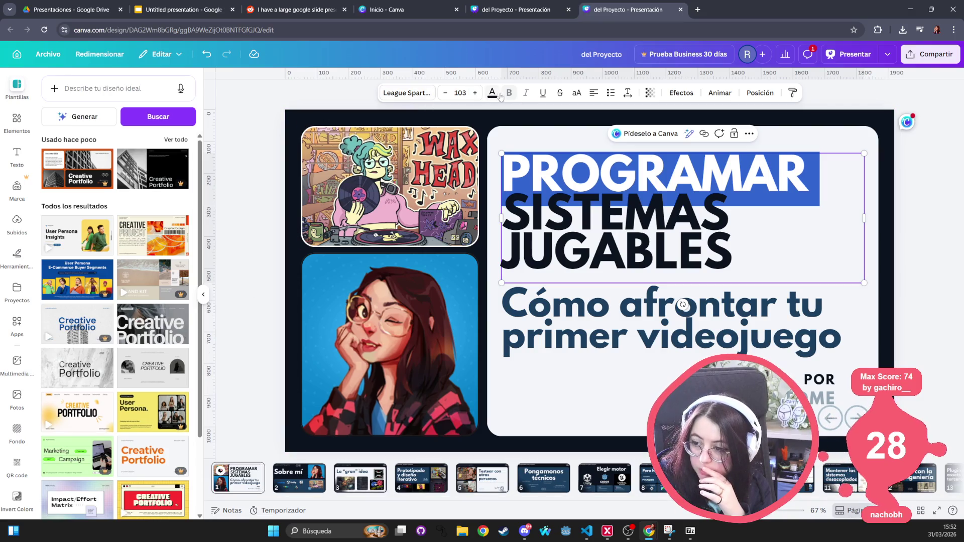
left_click(593, 96)
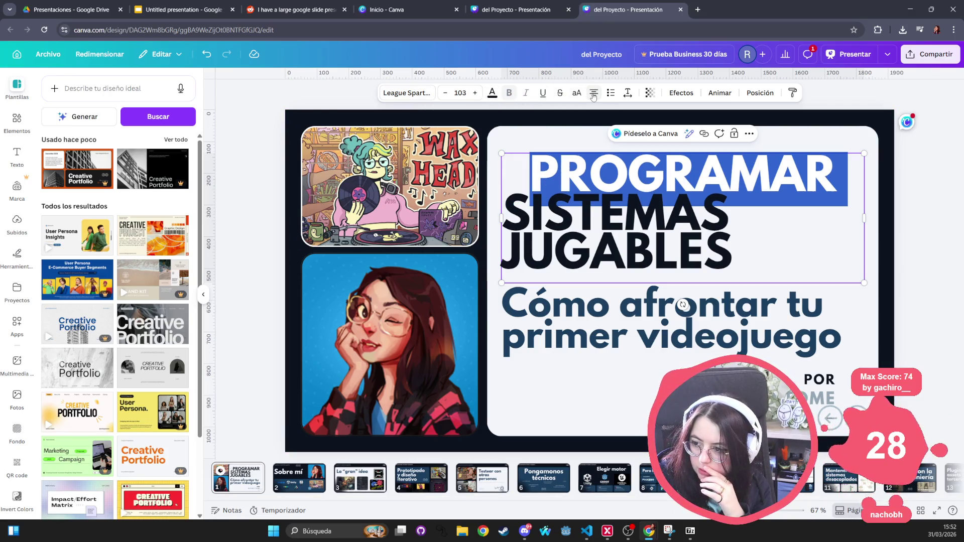
left_click(595, 95)
left_click(594, 95)
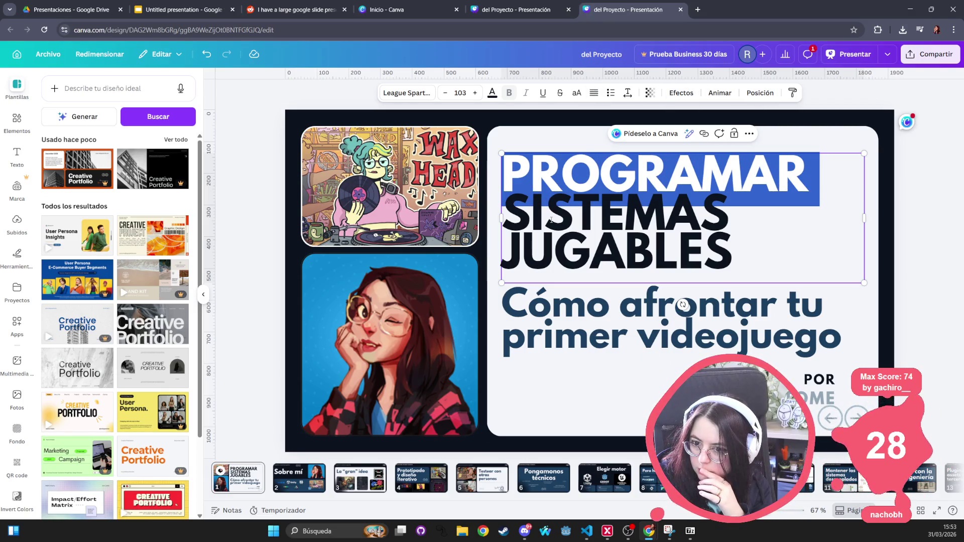
left_click(741, 235)
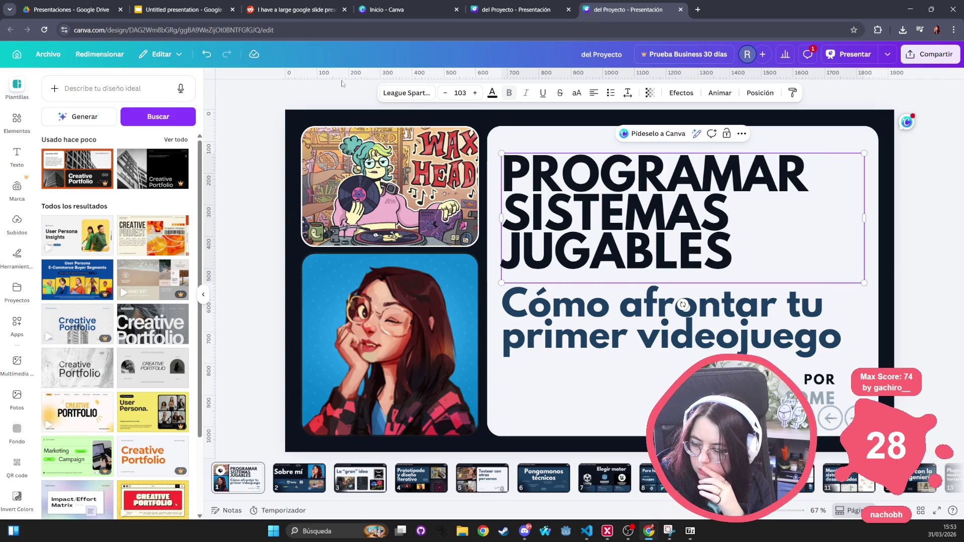
left_click(17, 159)
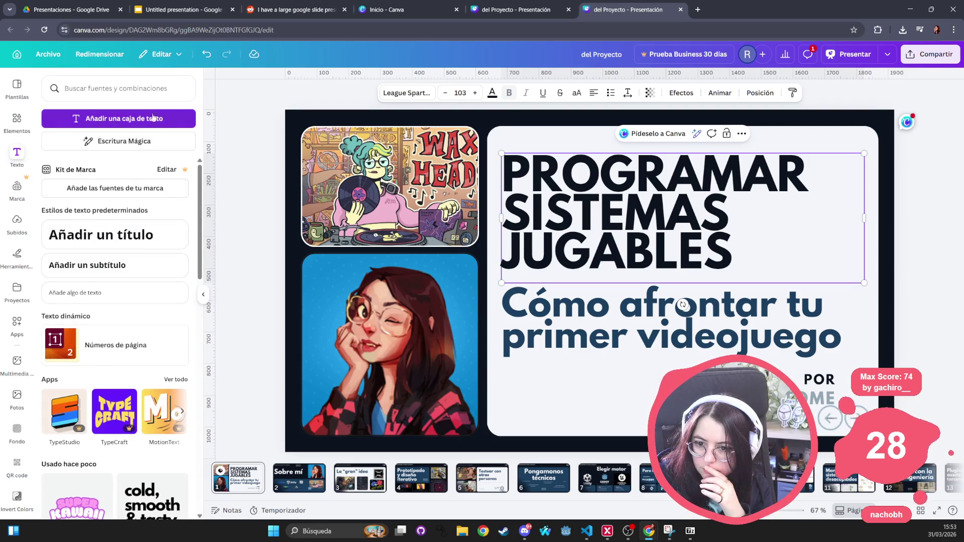
scroll(120, 302, "down", 10)
scroll(120, 302, "up", 10)
left_click(669, 278)
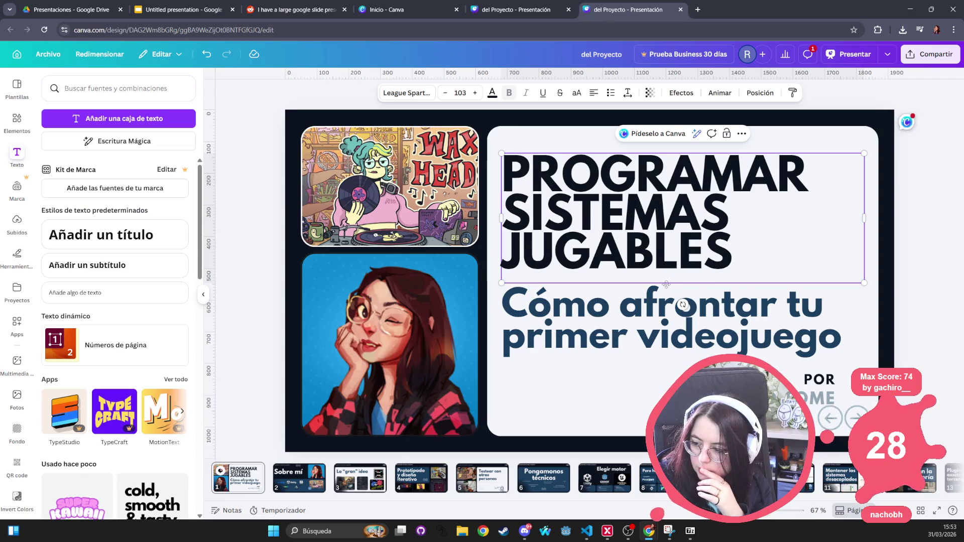
left_click(673, 283)
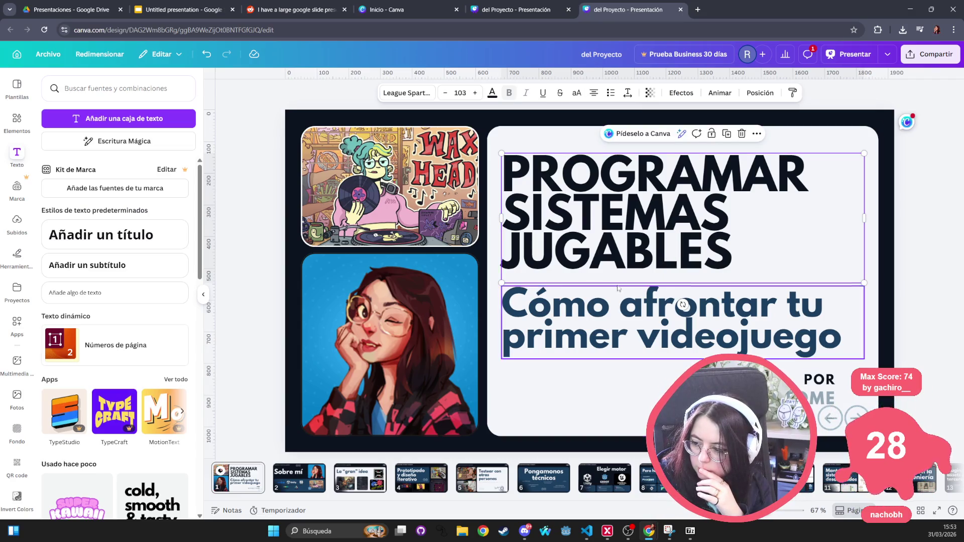
mouse_move(501, 283)
left_mouse_down()
mouse_move(436, 344)
mouse_move(497, 272)
left_mouse_up()
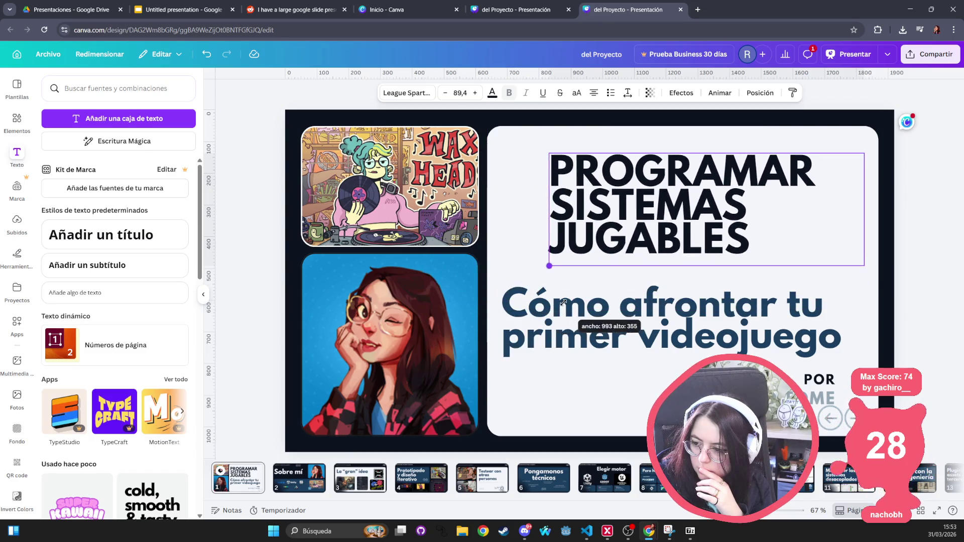
key("ctrl+z")
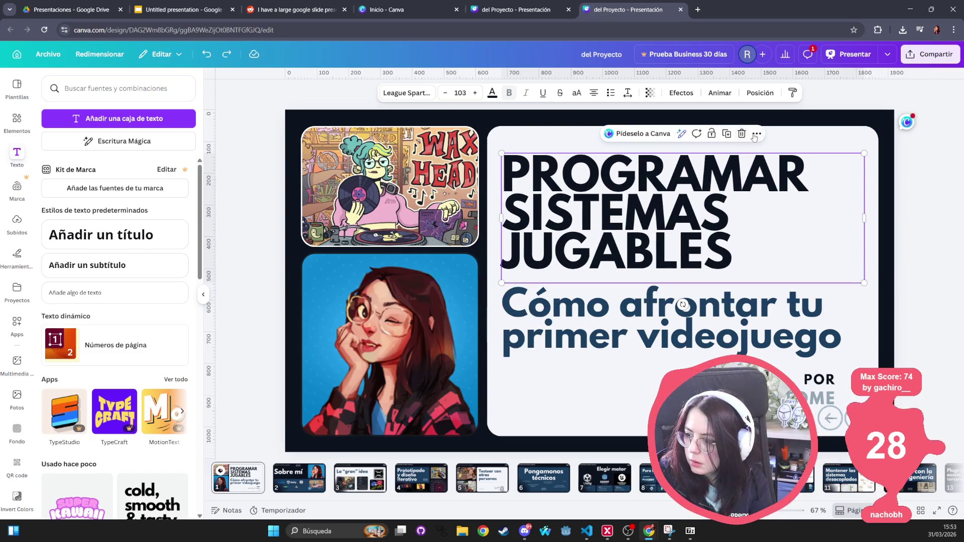
Inspect the title box's ⋯ options and the Presentar modes, then return to the Untitled presentation.
left_click(756, 134)
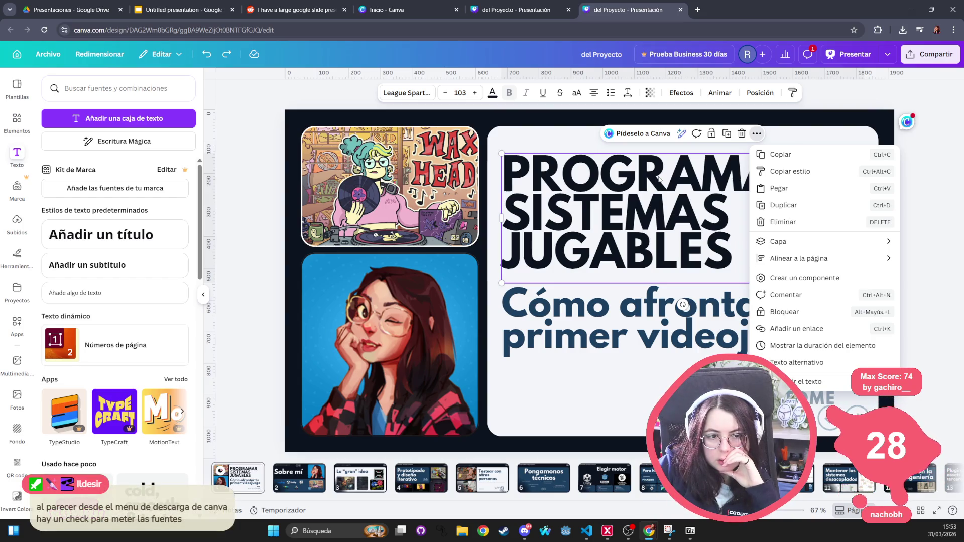
key("Escape")
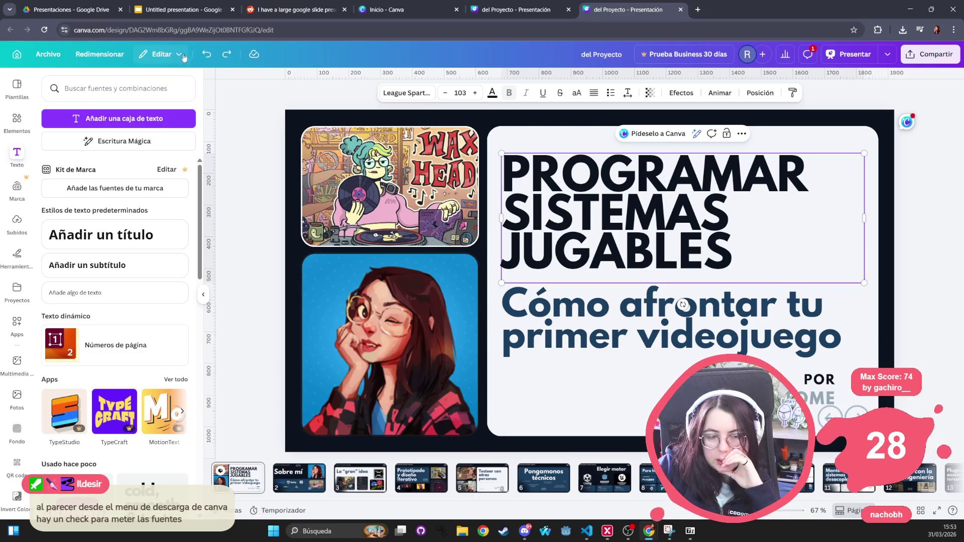
left_click(889, 55)
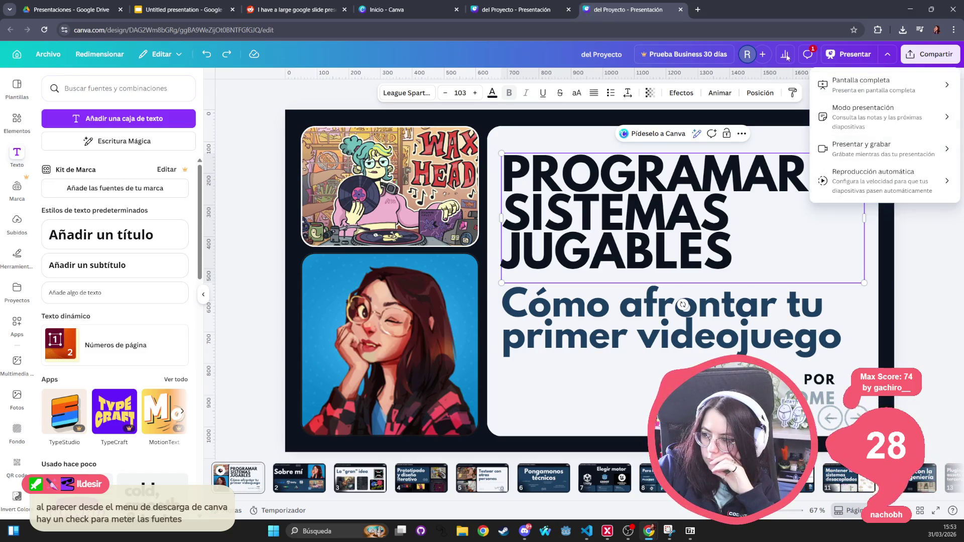
left_click(949, 324)
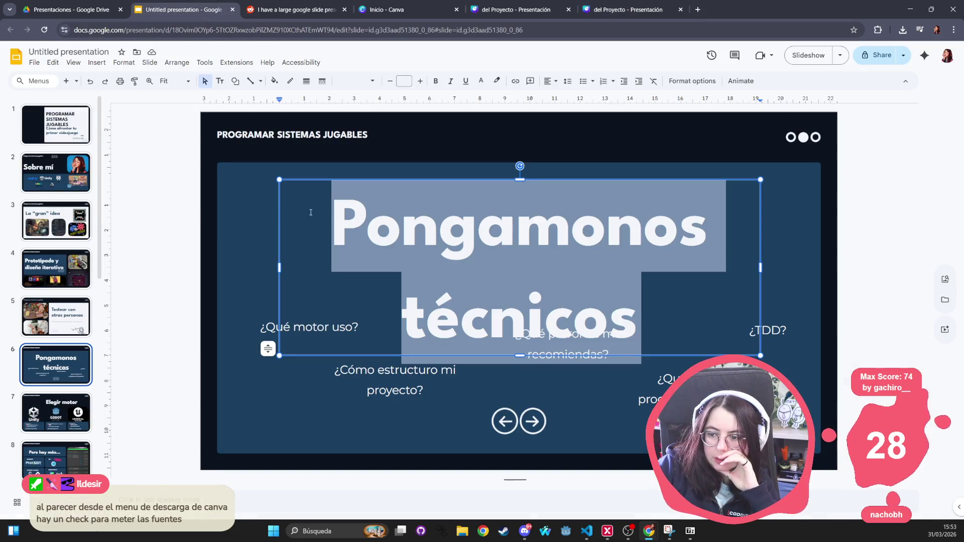
left_click(183, 10)
Check the PROGRAMAR SISTEMAS JUGABLES header's font and the Pongamonos técnicos heading's size on slide 6.
left_click(266, 135)
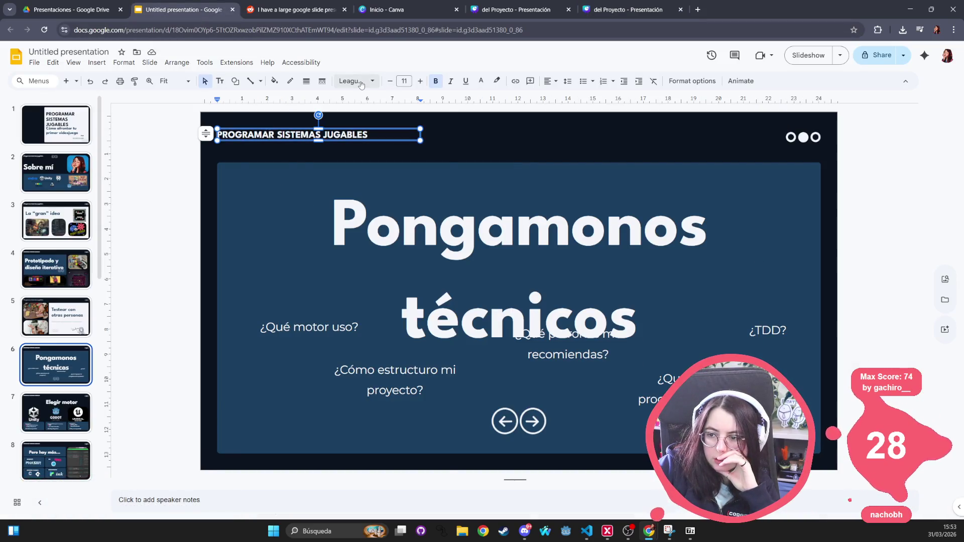
left_click(354, 81)
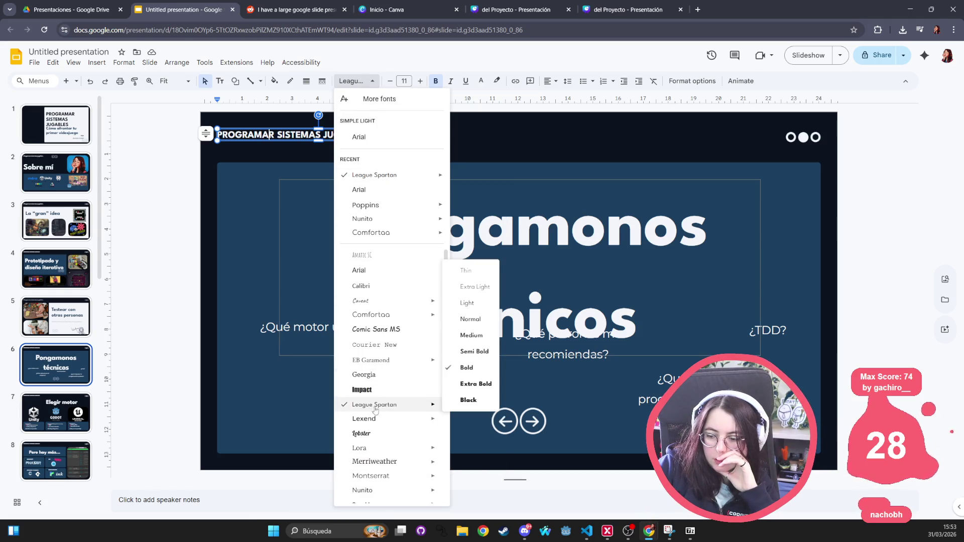
left_click(446, 373)
left_click(396, 371)
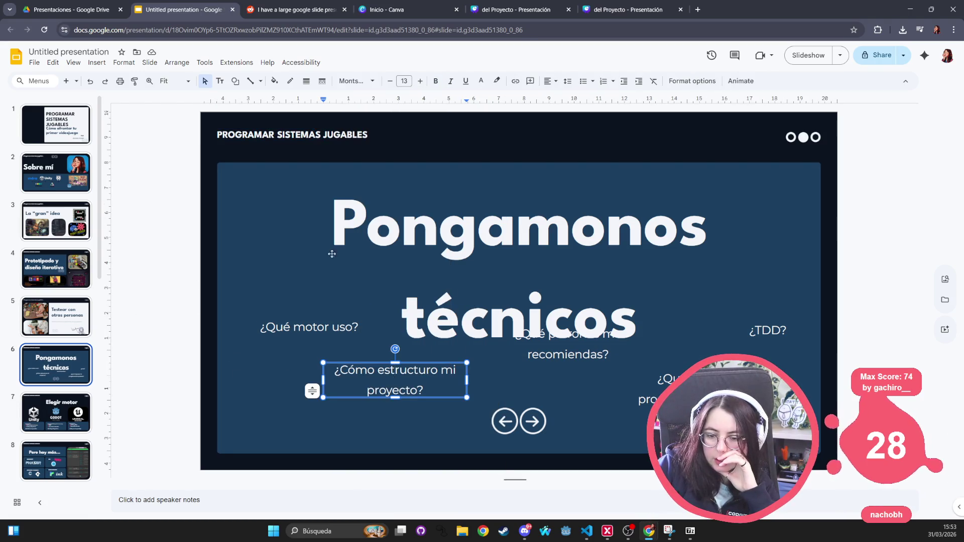
left_click(467, 186)
left_click(465, 177)
left_click(449, 189)
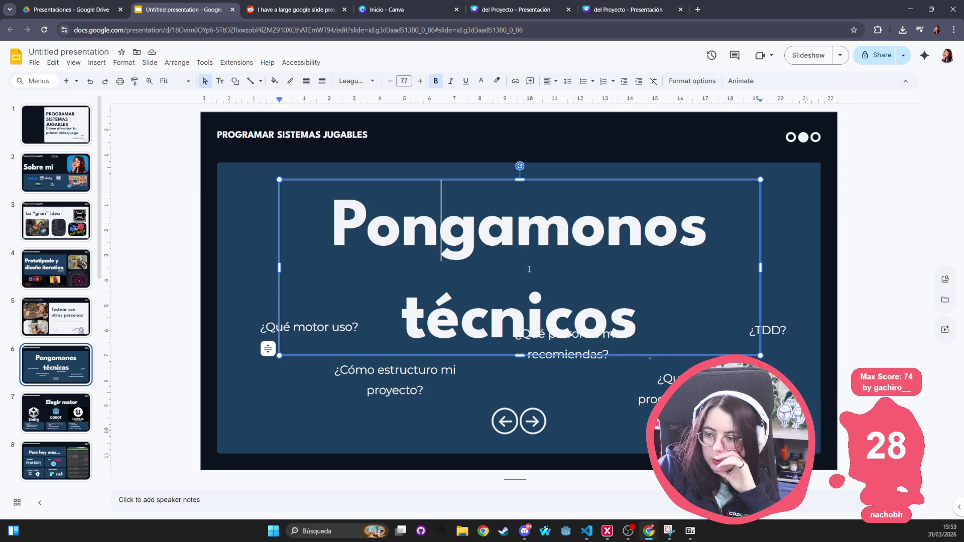
triple_click(368, 221)
left_click(479, 221)
left_click_drag(440, 293, 449, 305)
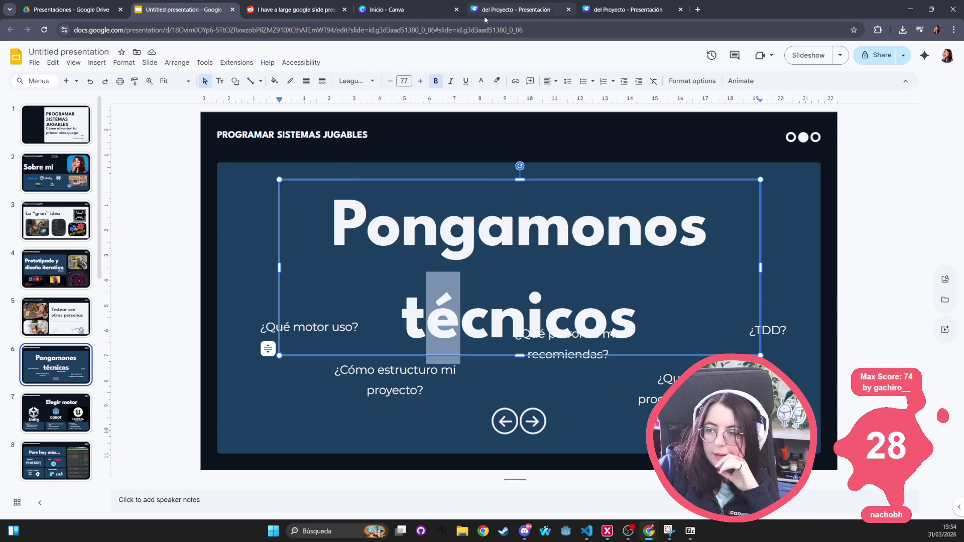
Back in Canva, select all three lines of the title.
left_click(588, 11)
left_click_drag(521, 178, 609, 183)
mouse_move(505, 176)
left_mouse_down()
mouse_move(743, 180)
mouse_move(737, 257)
left_mouse_up()
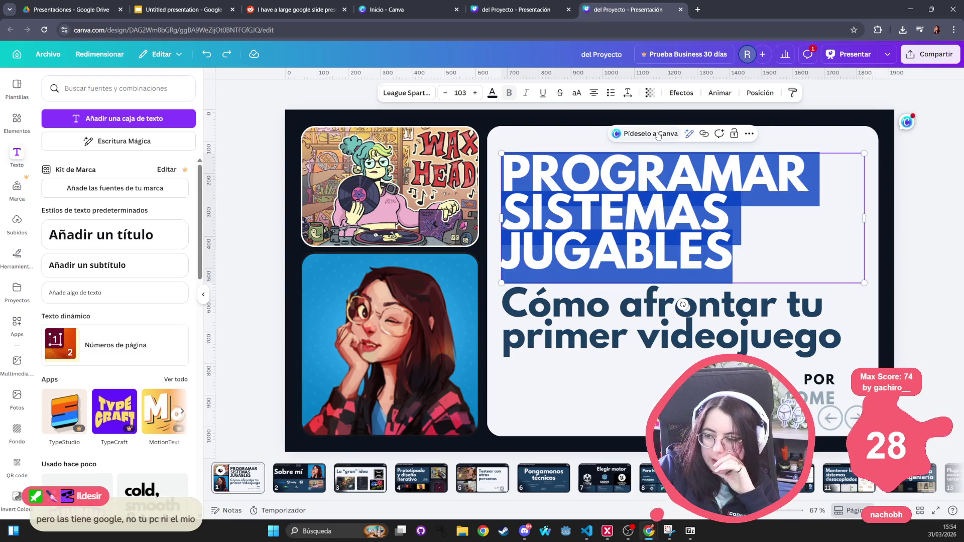
Review the title's League Spartan and Montserrat font weights in the Fuente panel.
left_click(410, 95)
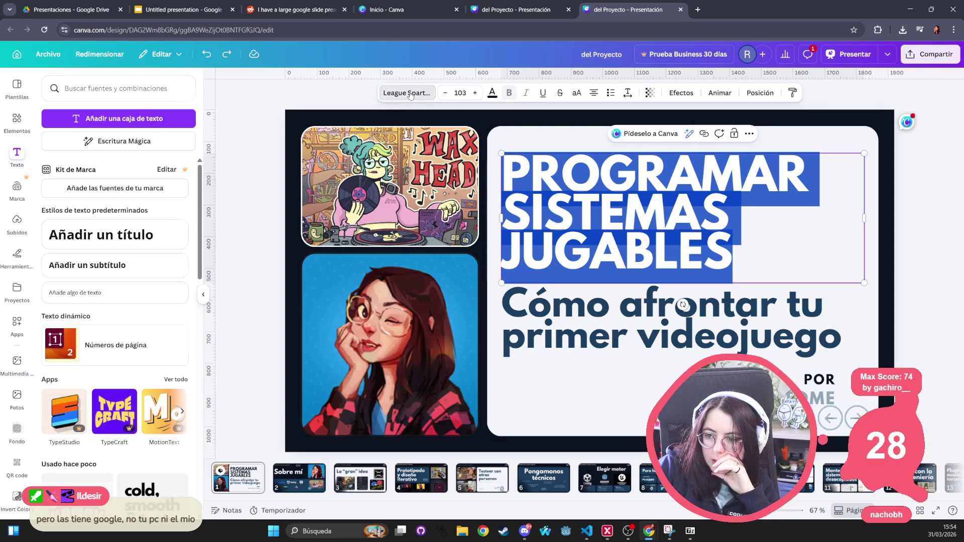
left_click(183, 194)
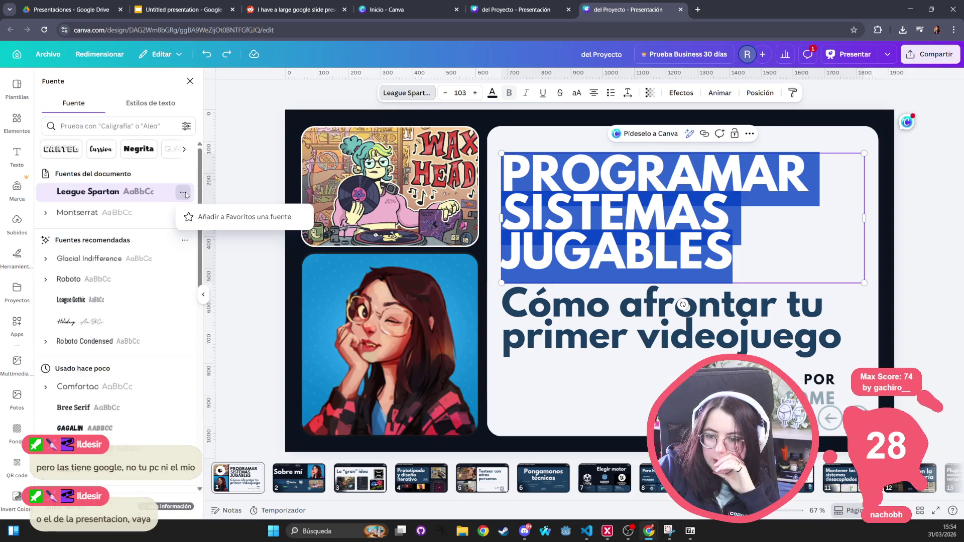
left_click(97, 199)
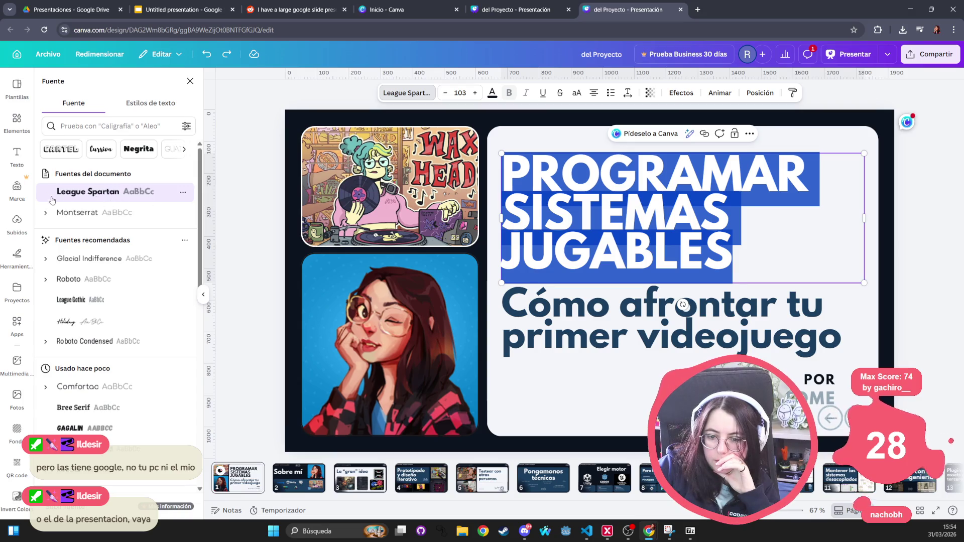
left_click(70, 215)
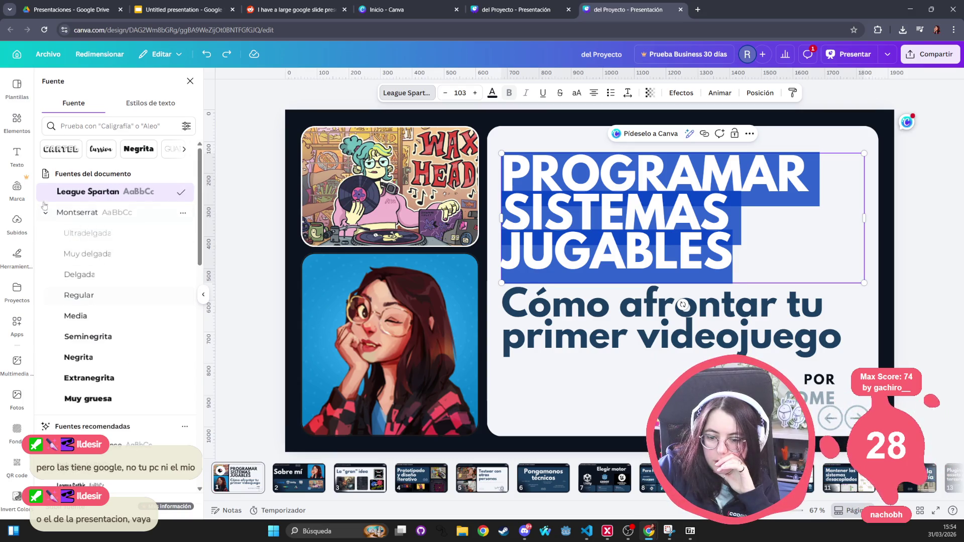
left_click(182, 193)
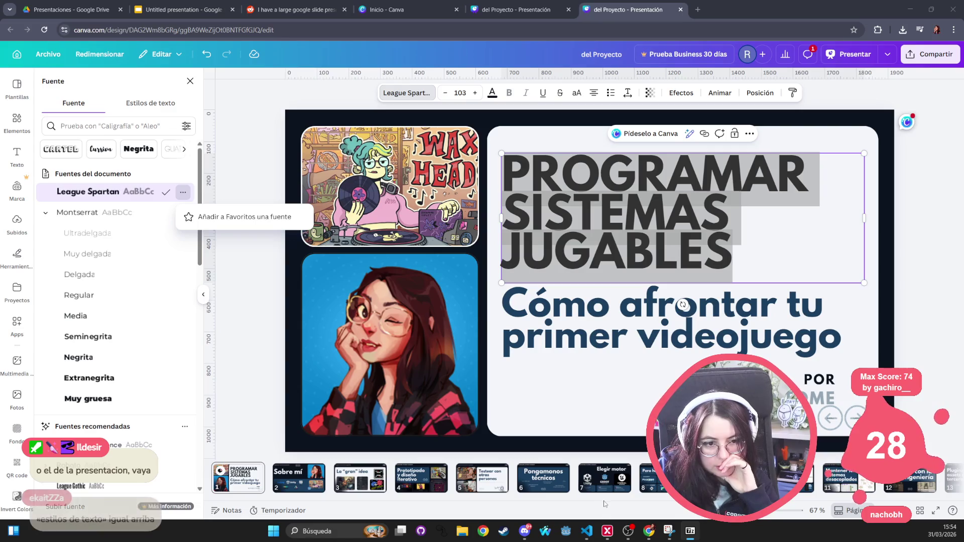
Close the background 7-Zip window from the taskbar.
mouse_move(607, 531)
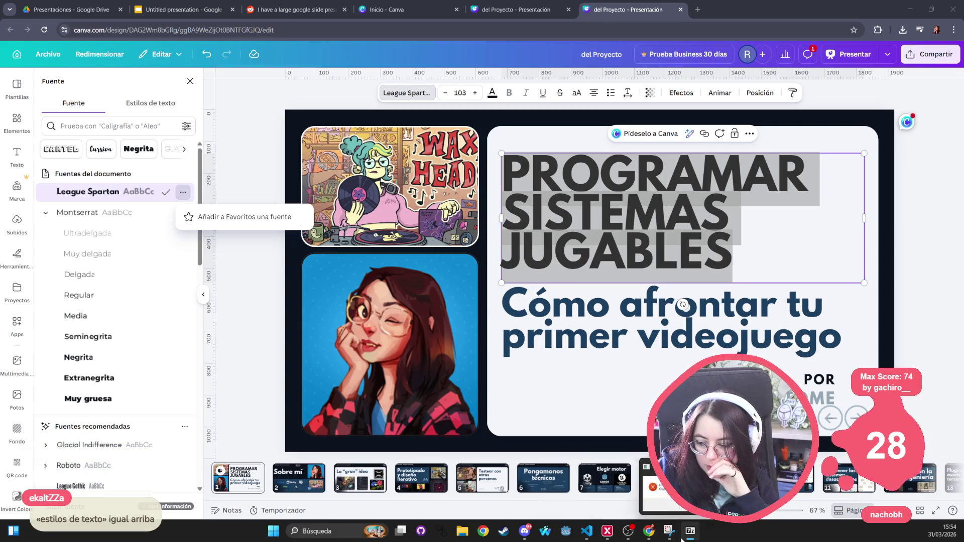
right_click(699, 530)
left_click(649, 506)
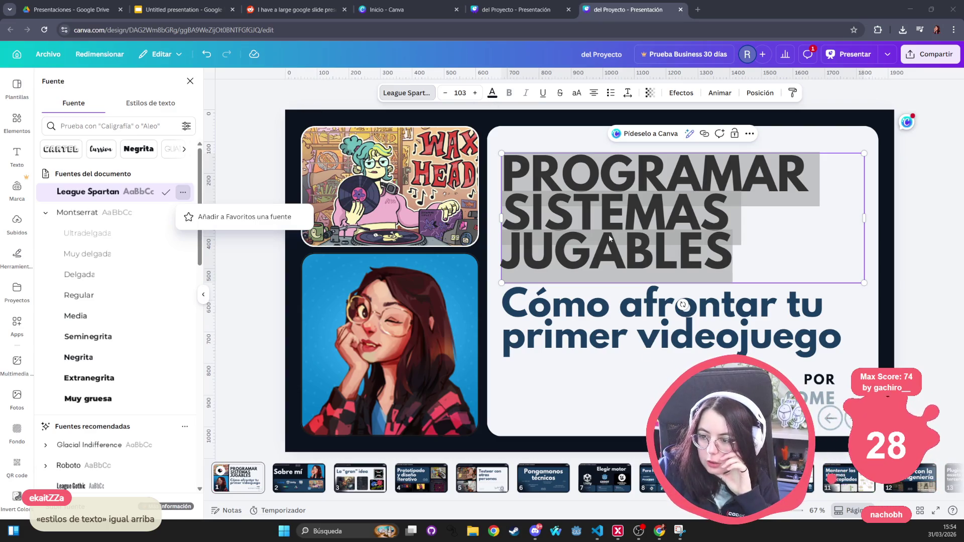
Select SISTEMAS in the title and view the document's Estilos de texto.
double_click(636, 219)
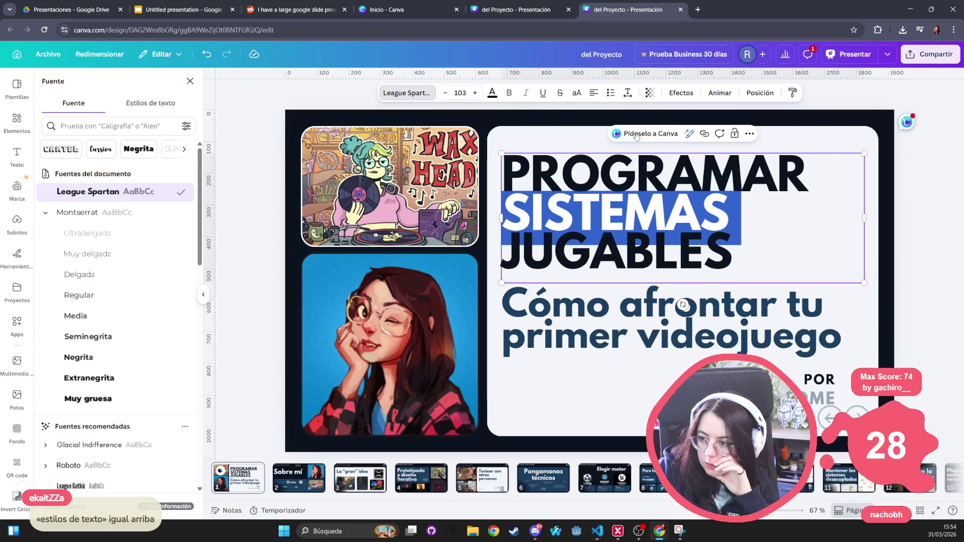
left_click(750, 135)
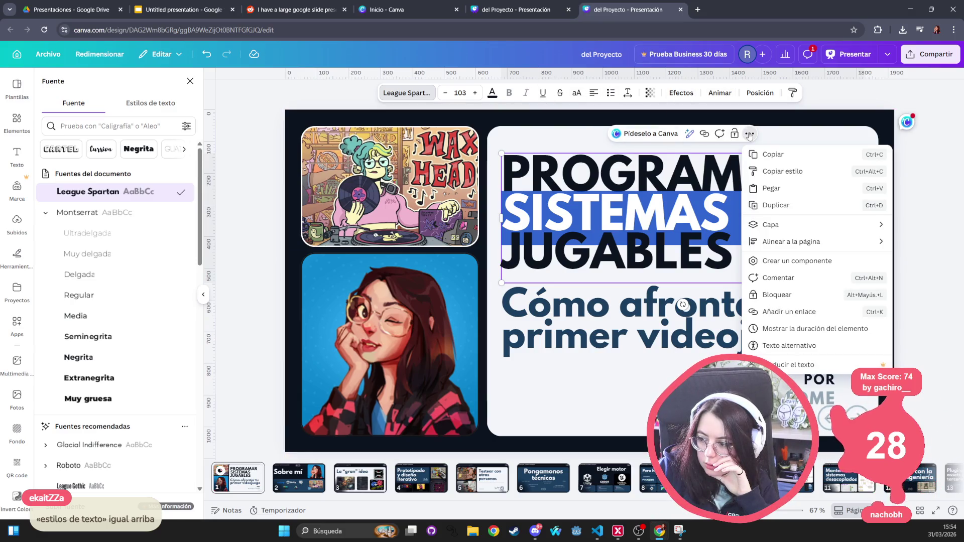
left_click(151, 104)
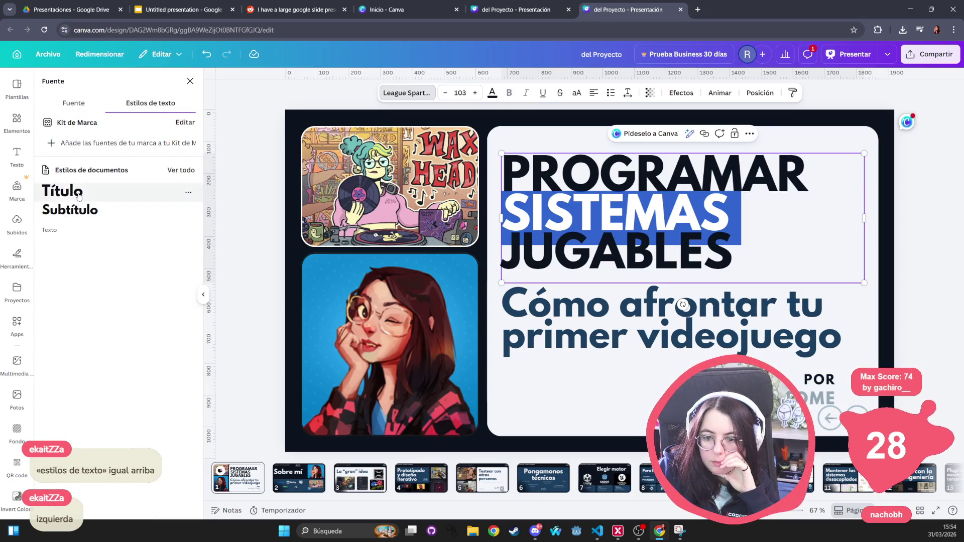
key("Escape")
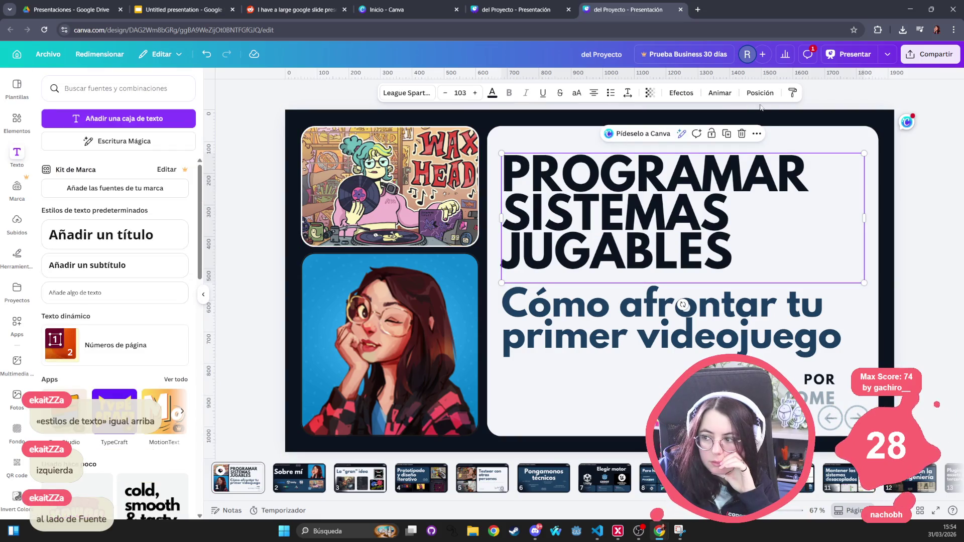
double_click(602, 214)
left_click(600, 181)
left_click(585, 220)
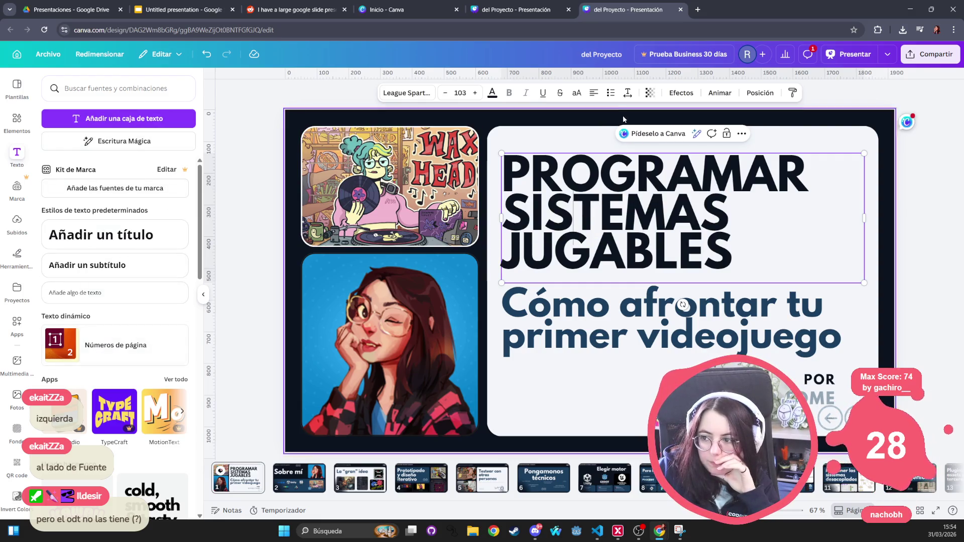
left_click(604, 153)
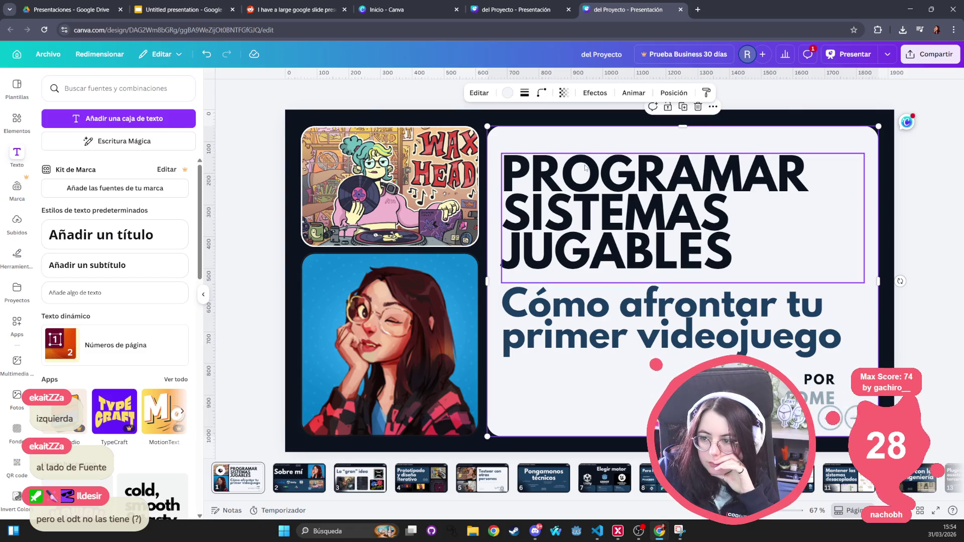
left_click(544, 172)
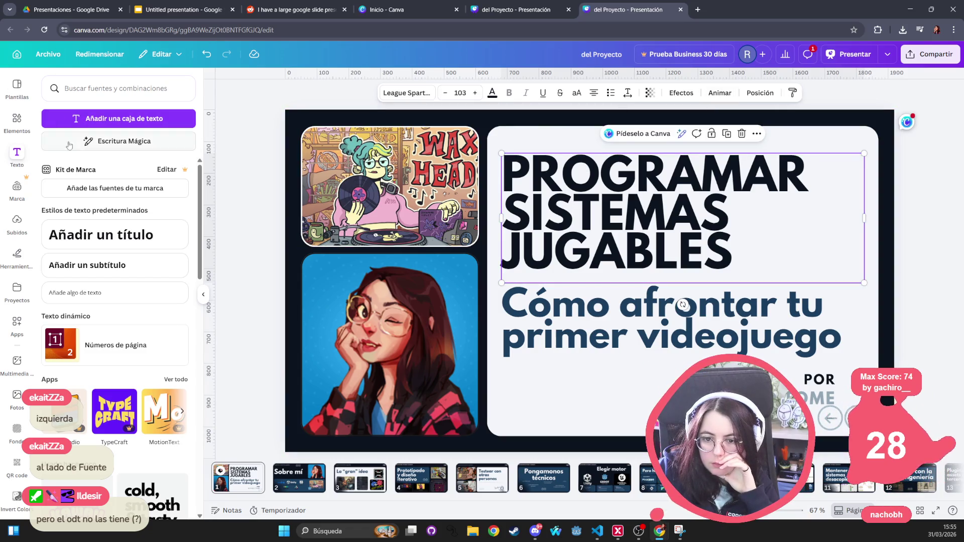
left_click(21, 156)
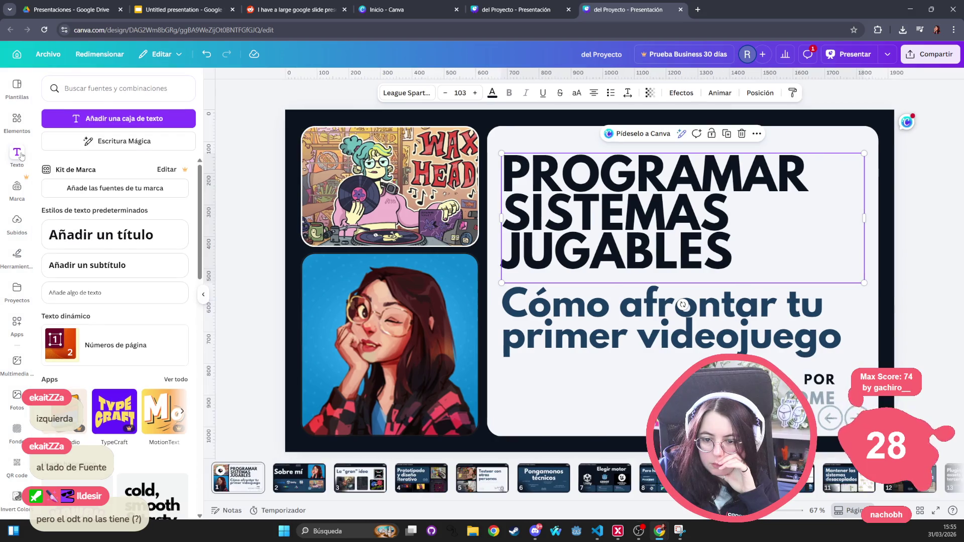
scroll(140, 345, "down", 5)
scroll(144, 347, "up", 5)
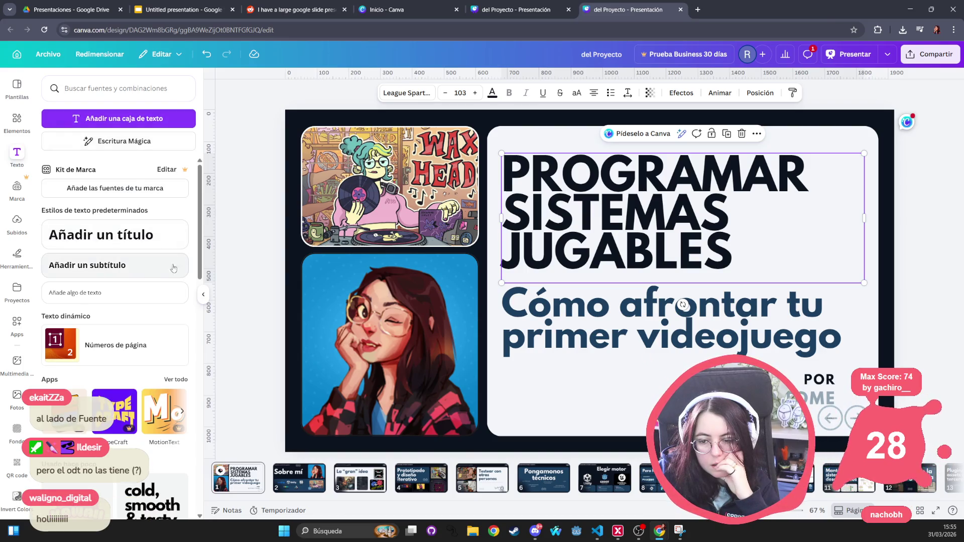
left_click(17, 88)
left_click(17, 153)
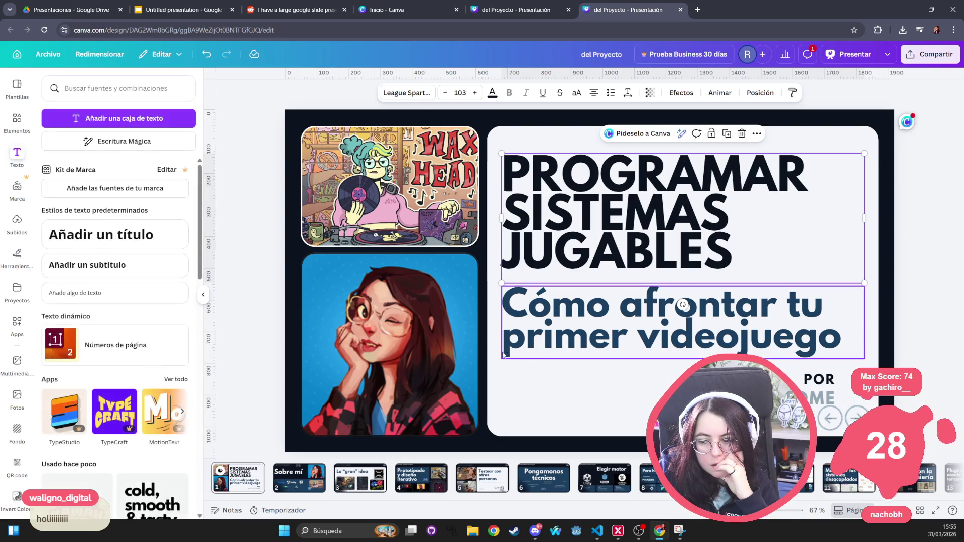
left_click(548, 415)
left_click(533, 300)
double_click(529, 301)
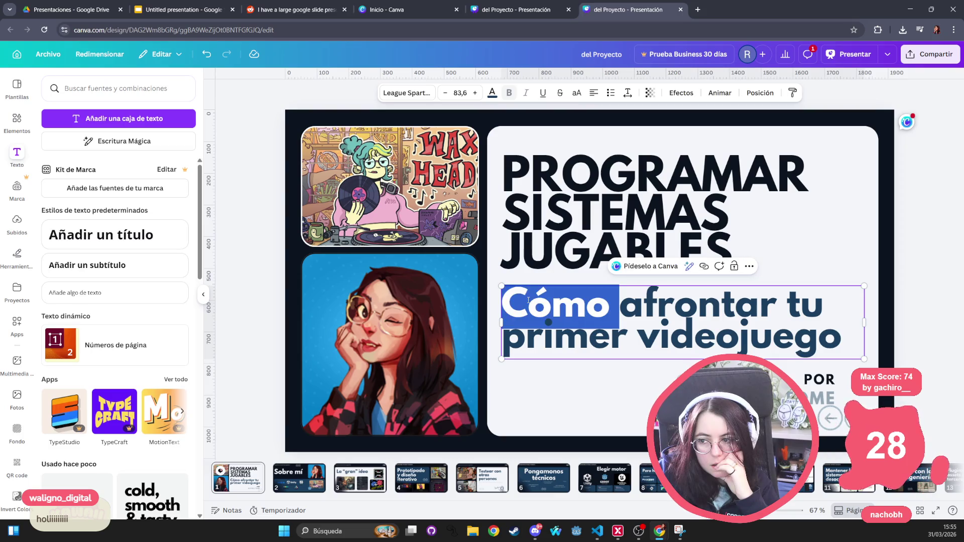
left_click(748, 267)
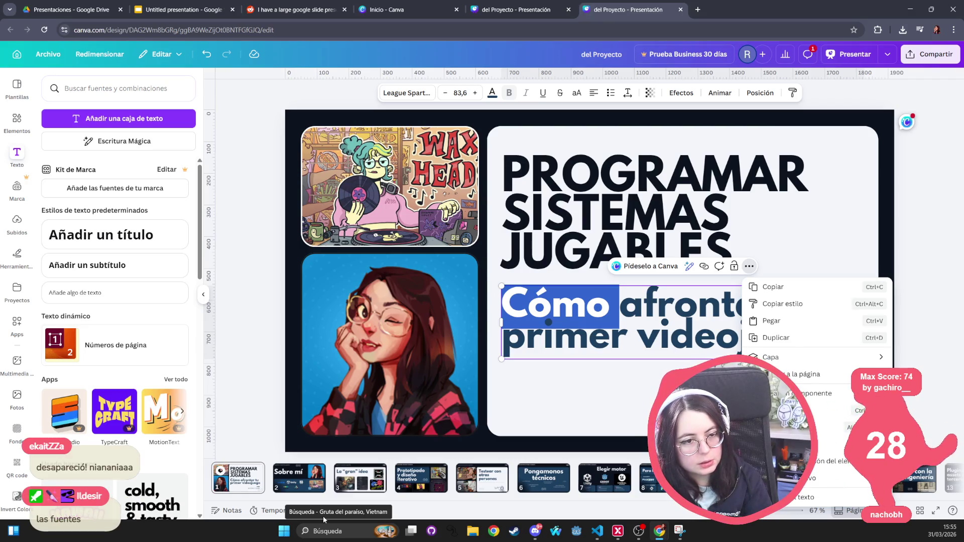
left_click(332, 531)
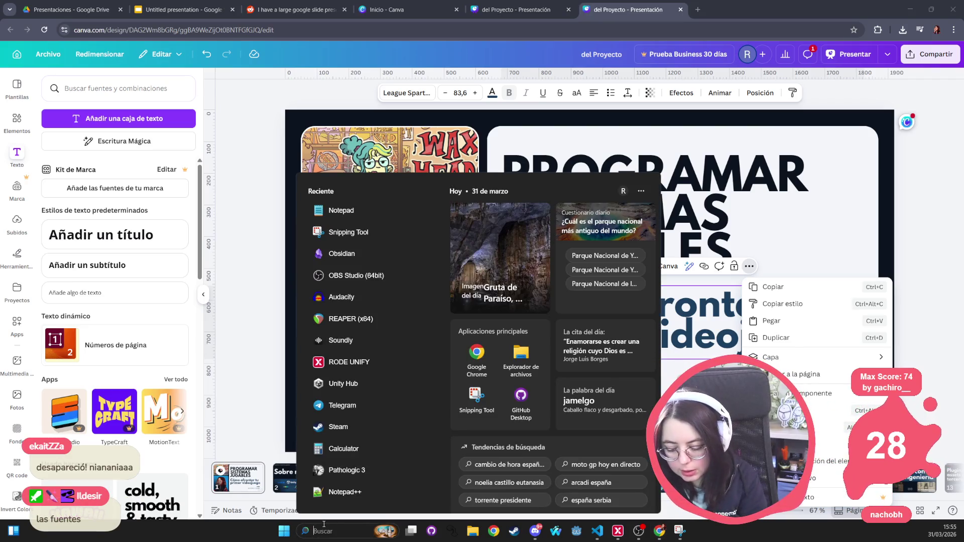
type("league")
key("BackSpace")
key("BackSpace")
key("BackSpace")
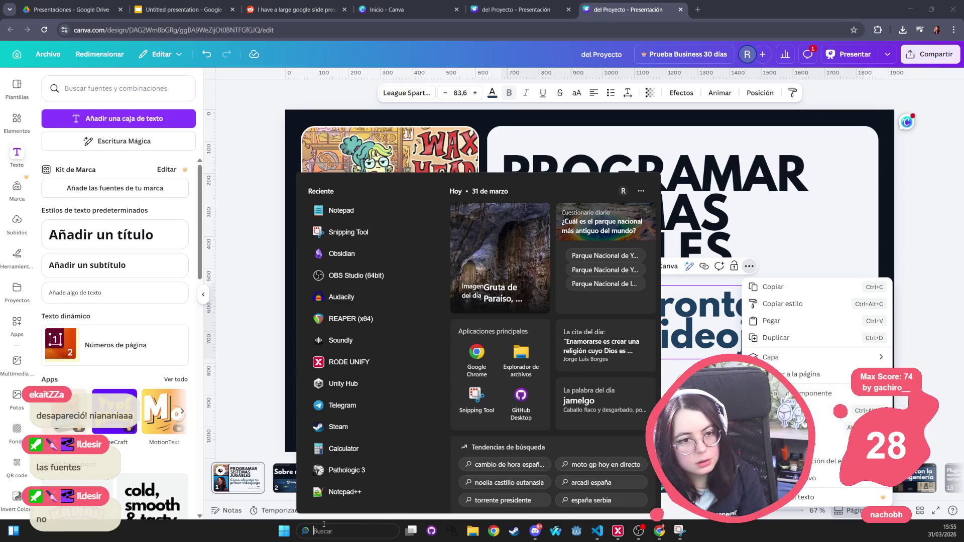
key("Escape")
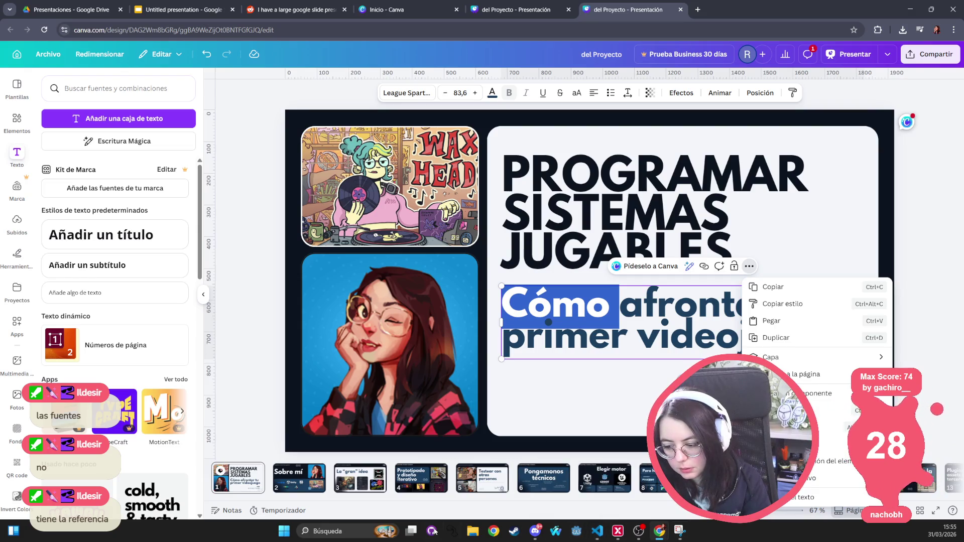
left_click(294, 252)
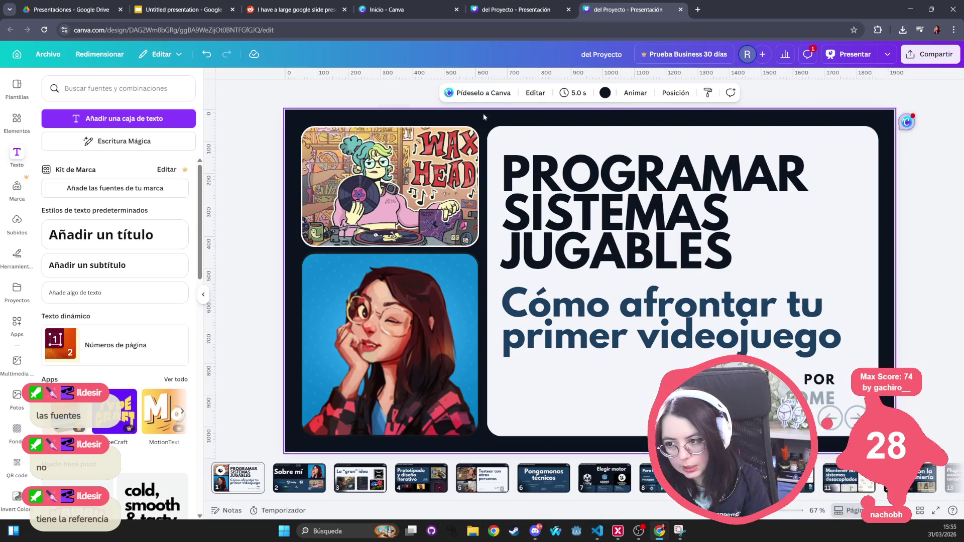
left_click(170, 15)
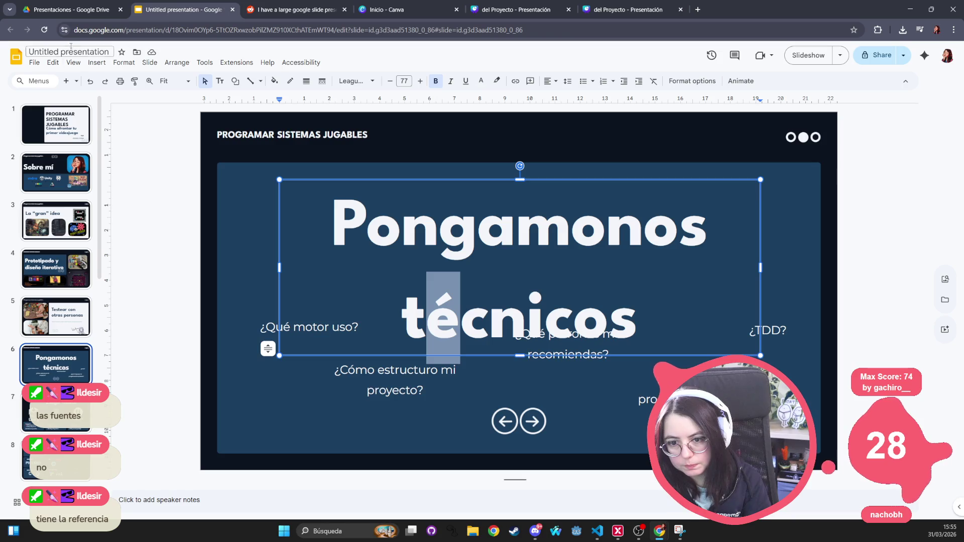
Download the presentation as an ODP document (.odp).
left_click(40, 63)
mouse_move(108, 64)
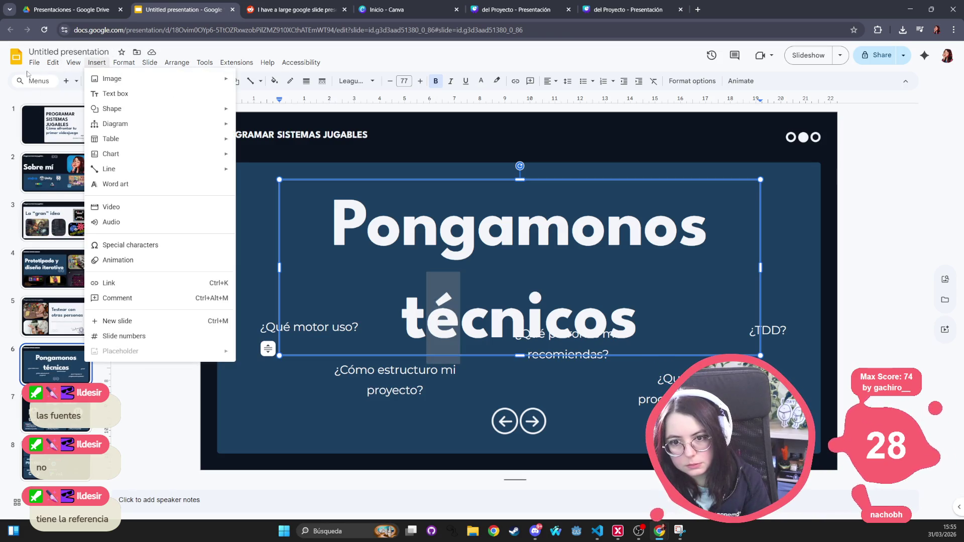
mouse_move(34, 63)
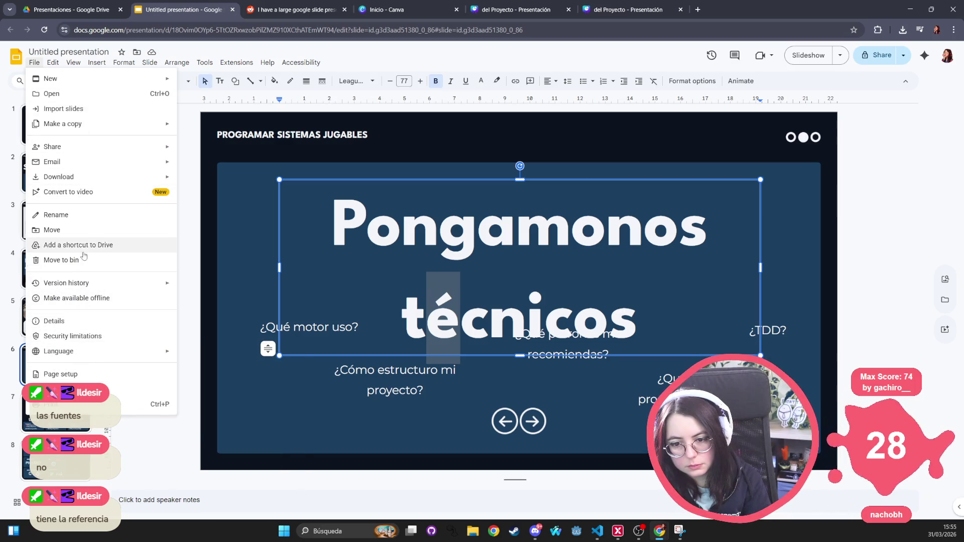
mouse_move(74, 154)
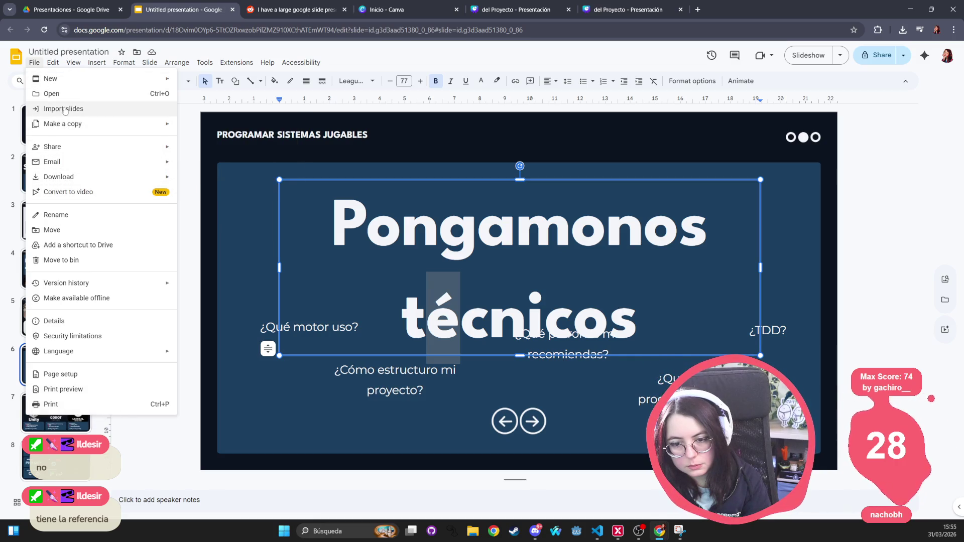
left_click(946, 176)
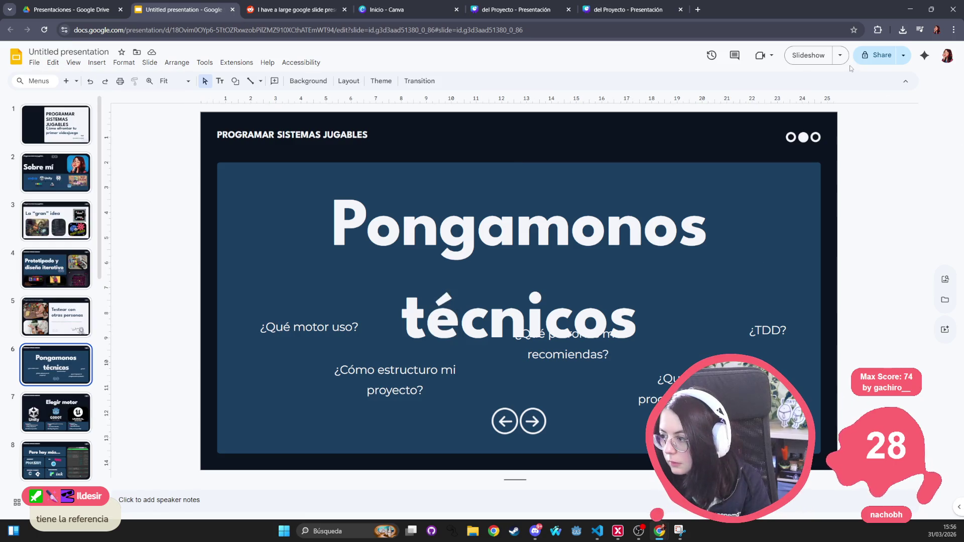
left_click(903, 56)
left_click(903, 59)
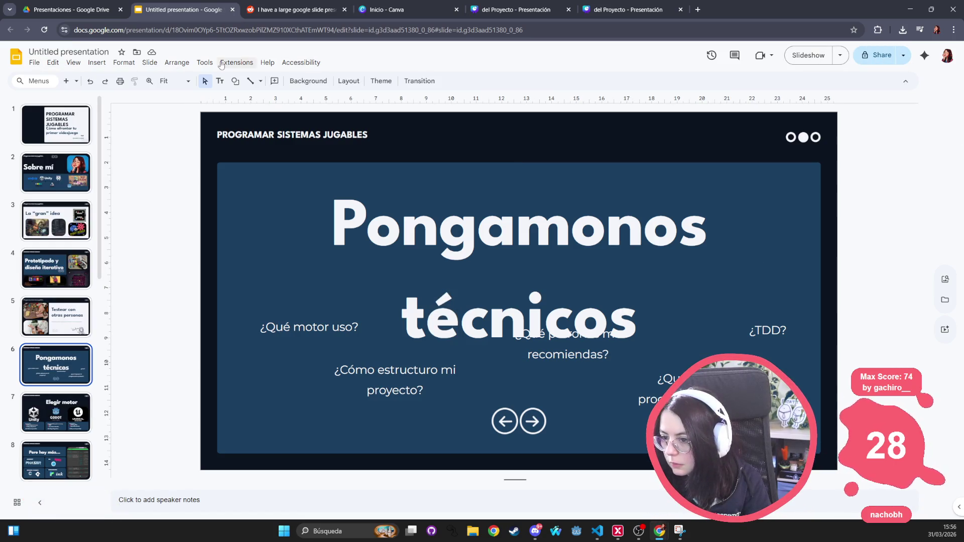
left_click(35, 64)
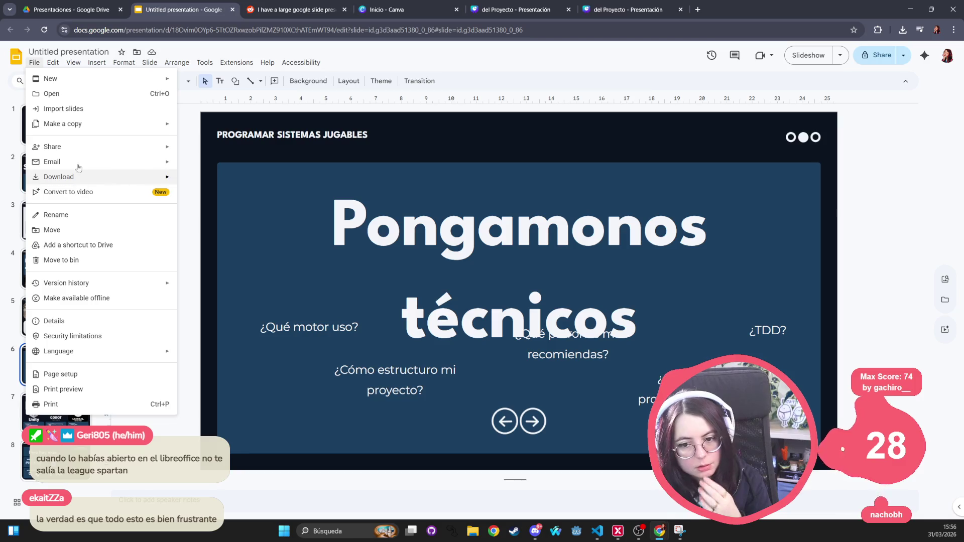
mouse_move(72, 179)
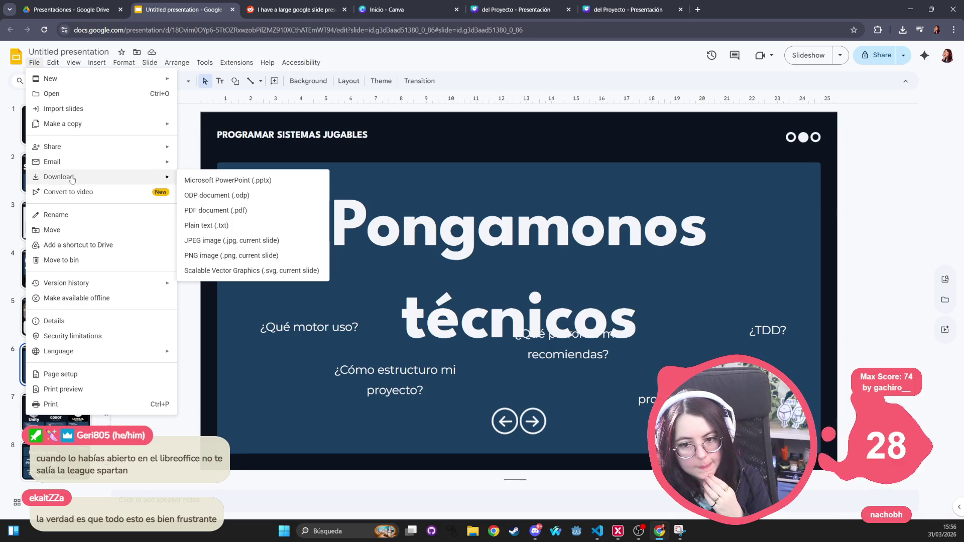
left_click(240, 195)
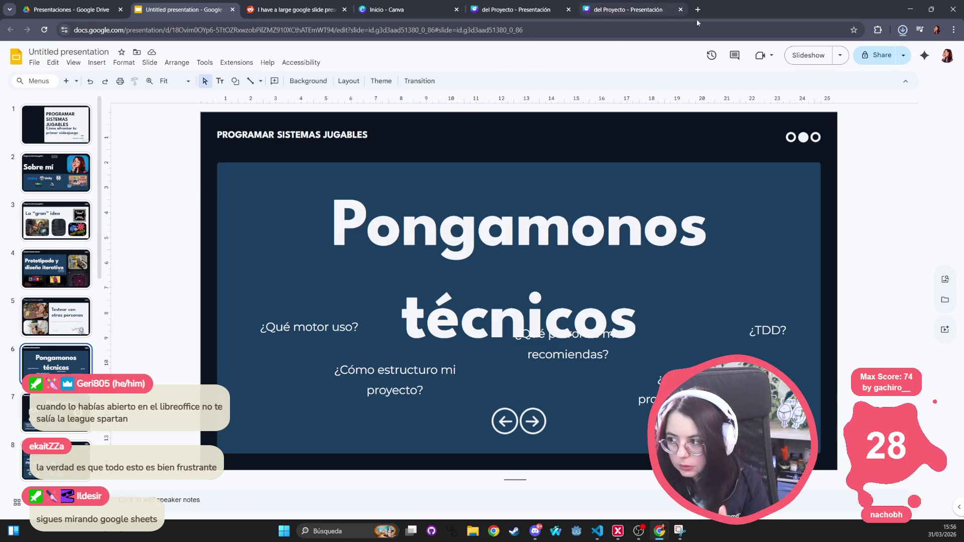
Open the downloaded Untitled presentation.odp from Chrome's recent downloads.
left_click(34, 63)
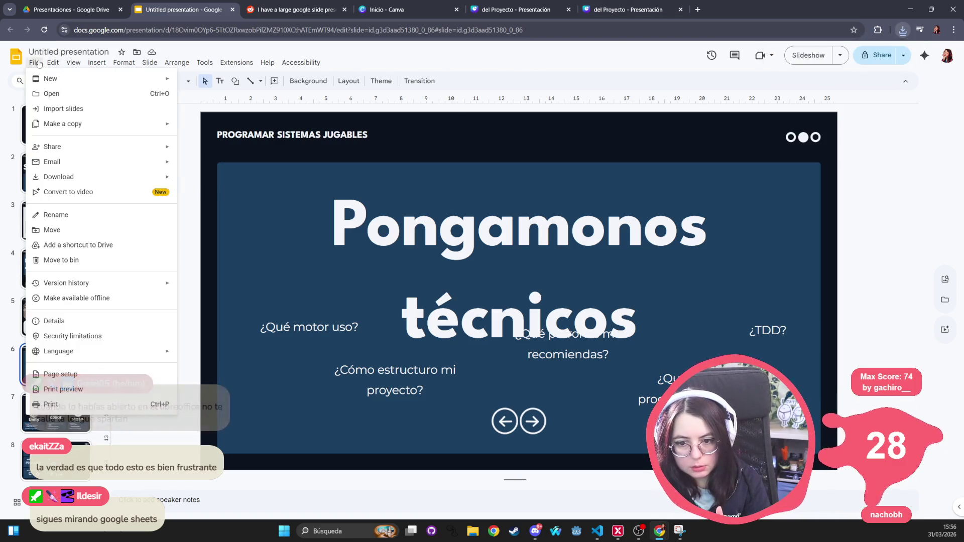
mouse_move(73, 62)
left_click(903, 29)
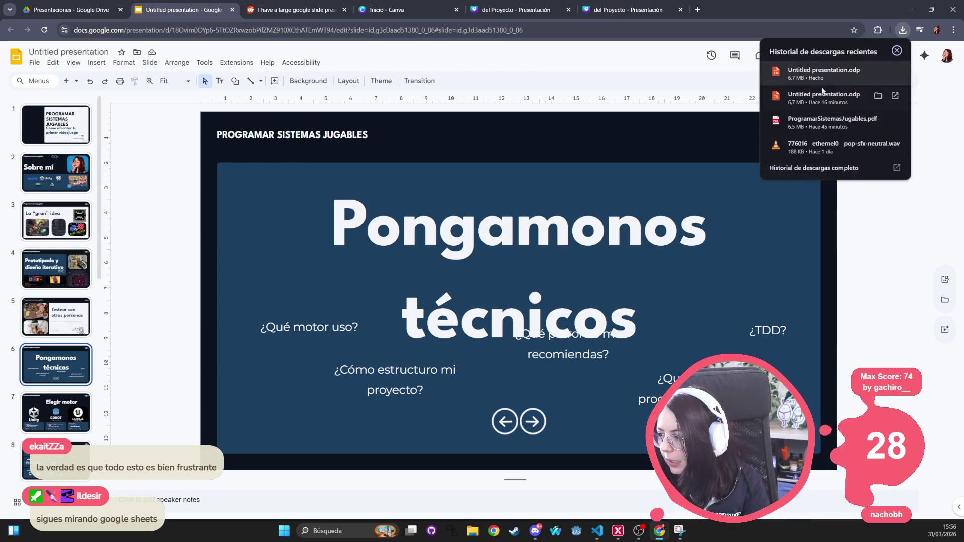
left_click(814, 100)
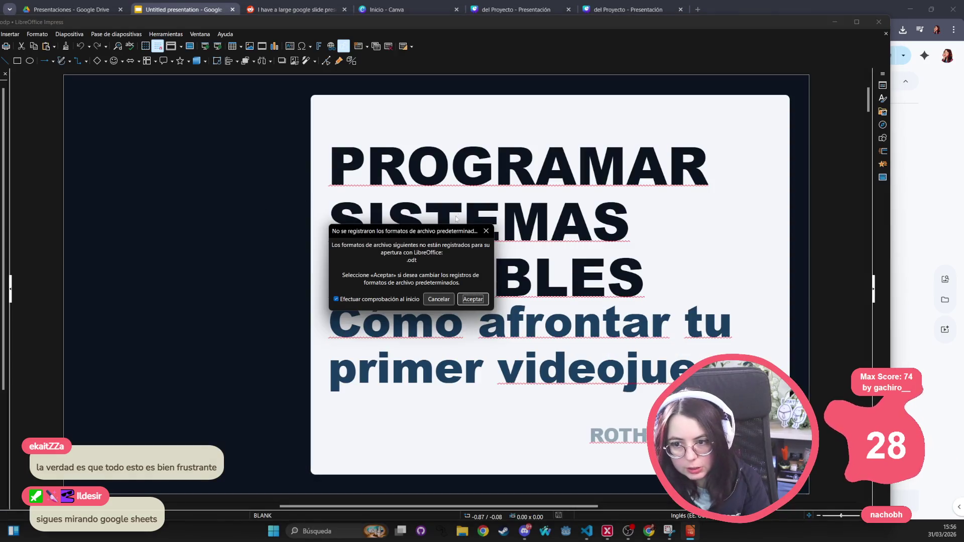
Dismiss the file-format prompt and check the font of the word PROGRAMAR.
left_click(486, 231)
double_click(445, 175)
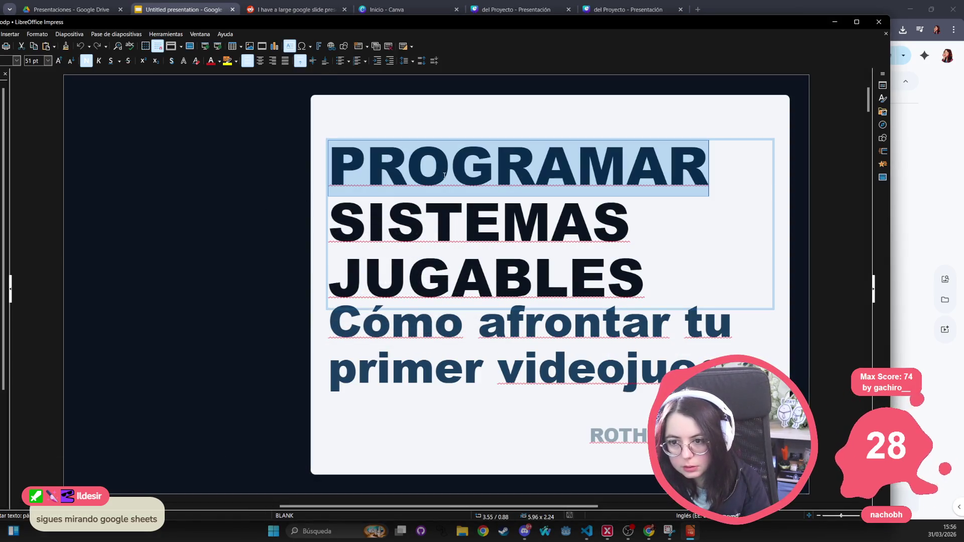
left_click_drag(101, 22, 231, 22)
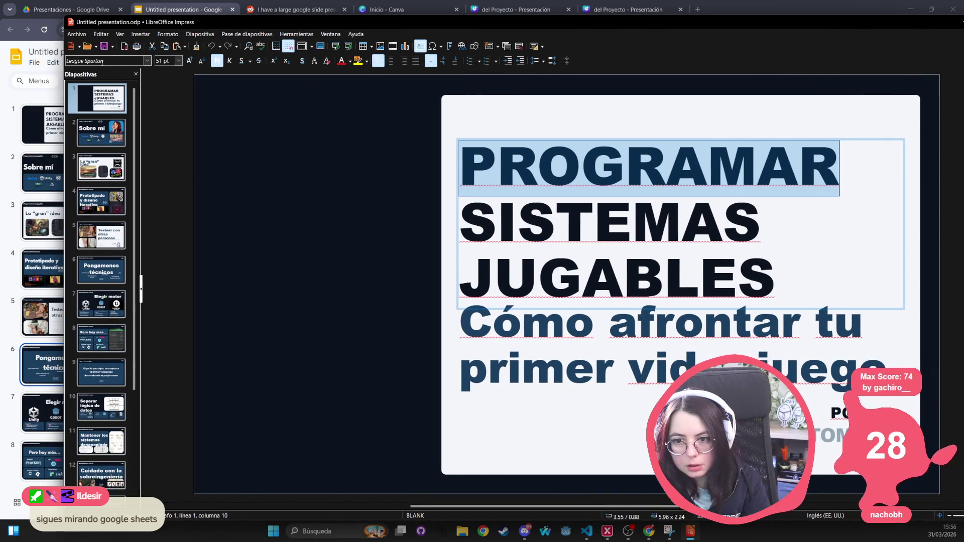
left_click(104, 61)
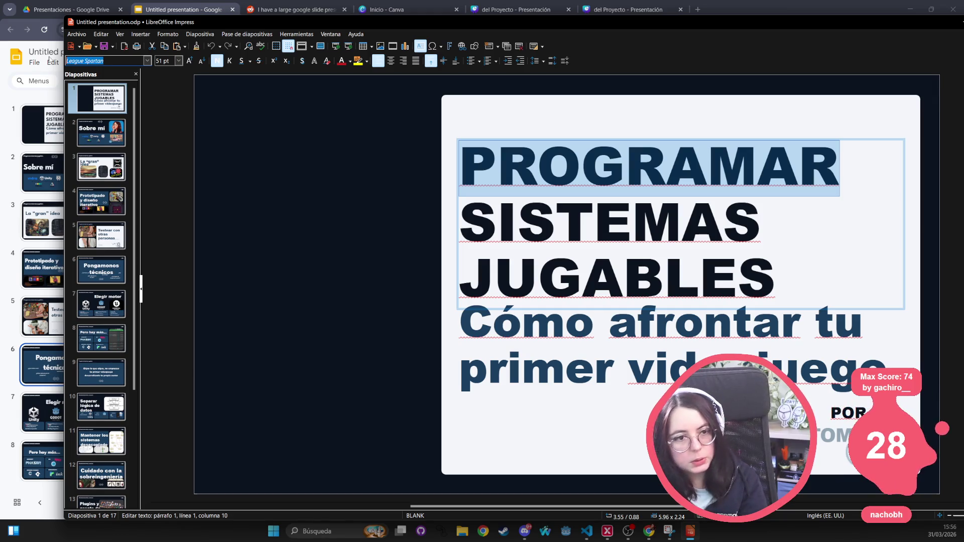
Select the SISTEMAS line and check its font, League Spartan.
key("Return")
key("Down")
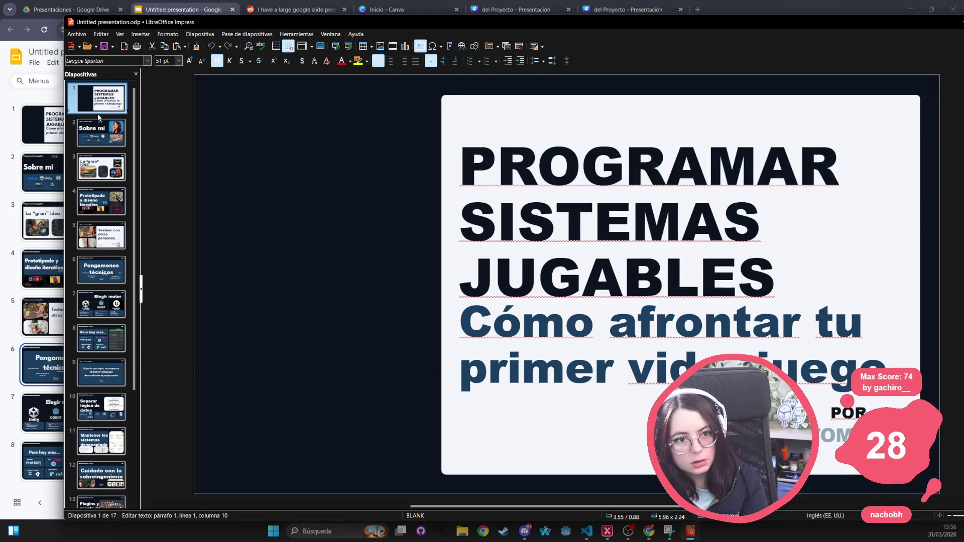
key("Home")
key("shift+End")
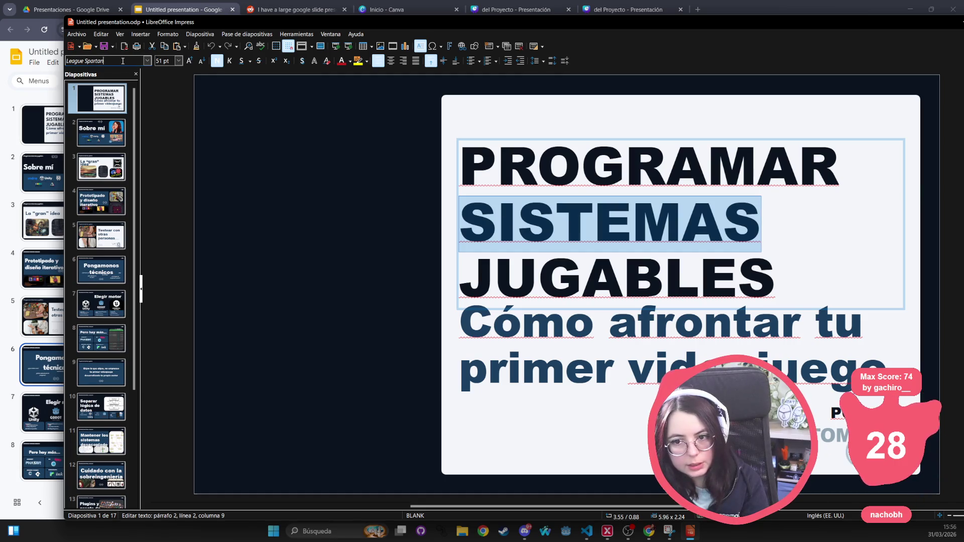
left_click(123, 60)
key("Down")
key("Down")
Apply League Spartan to slide 3's La “gran” idea title, then go back to slide 1 and Chrome.
key("F2")
key("ctrl+shift+End")
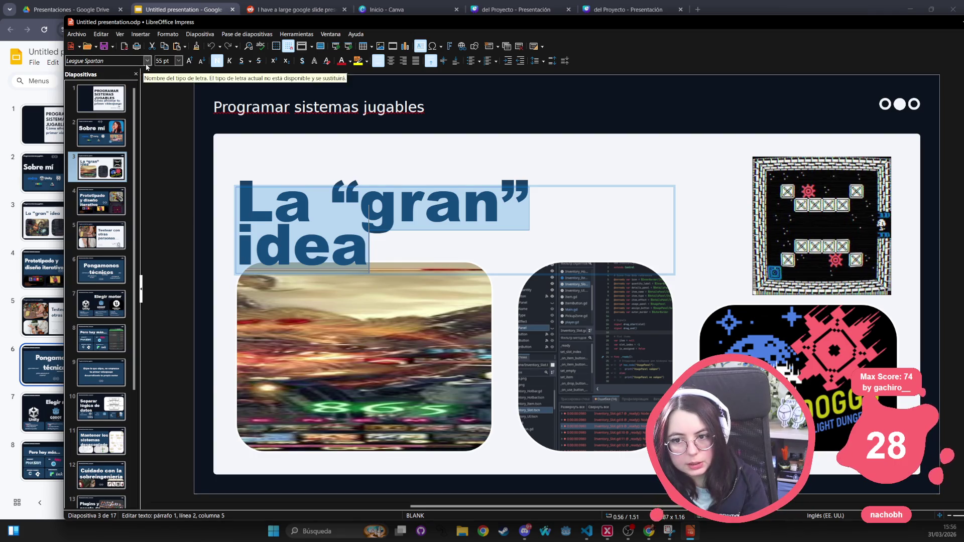
left_click(147, 61)
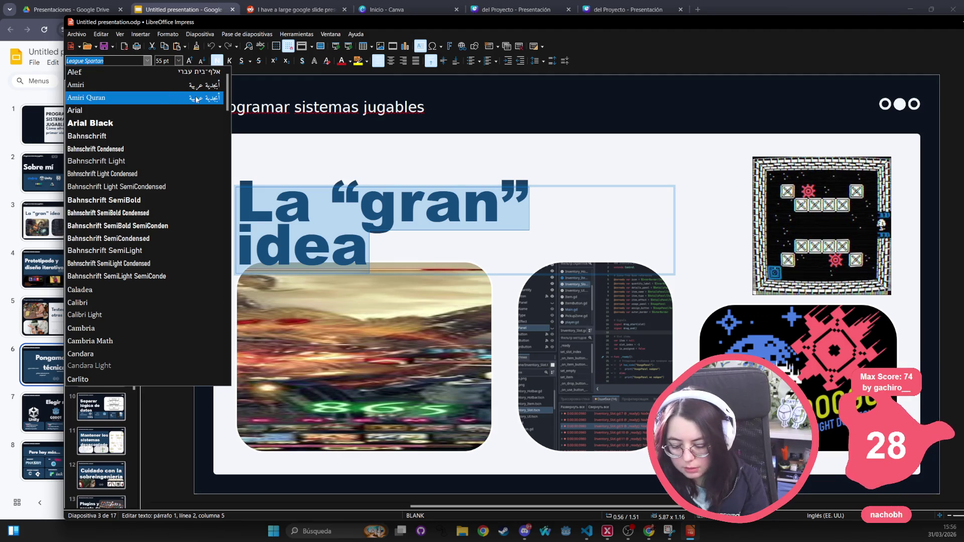
type("Leo")
key("BackSpace")
type("ague")
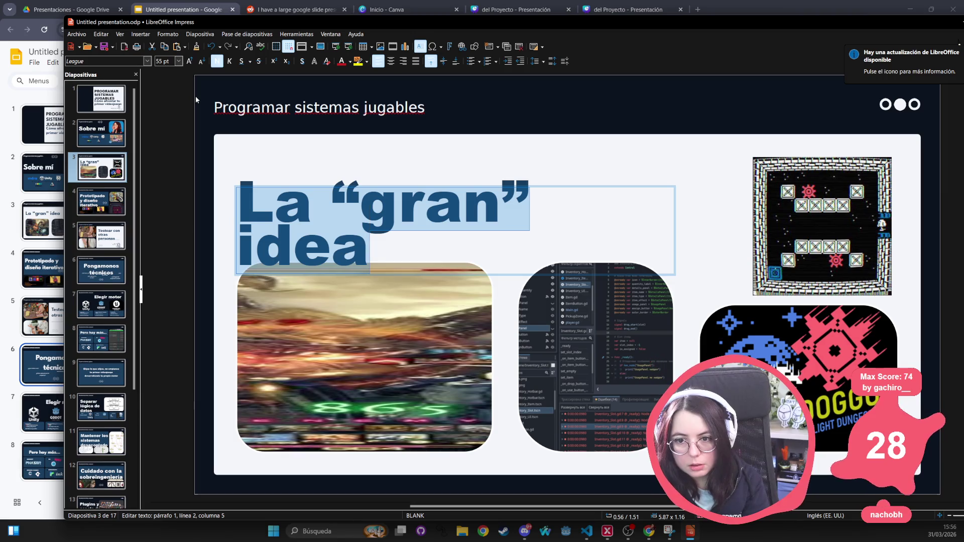
type(" d")
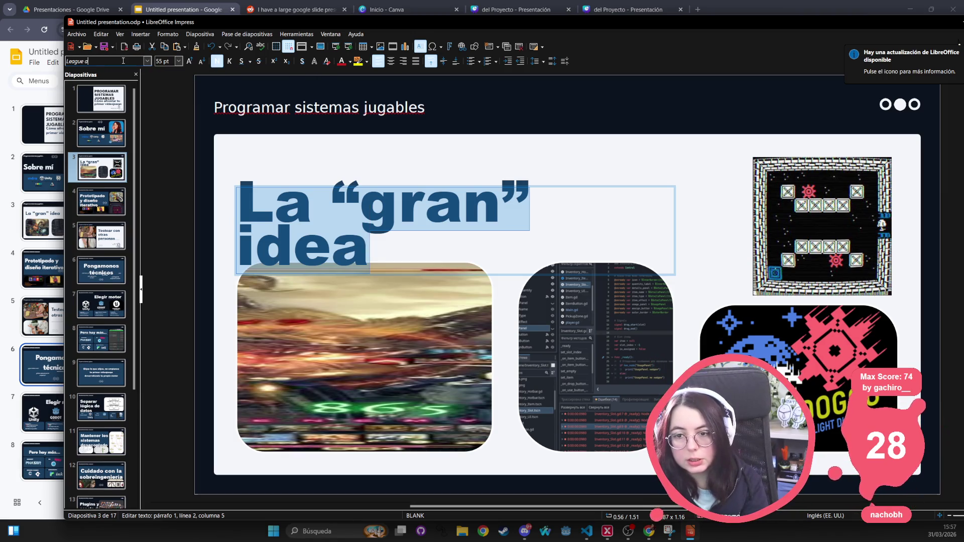
key("BackSpace")
type("Spartan")
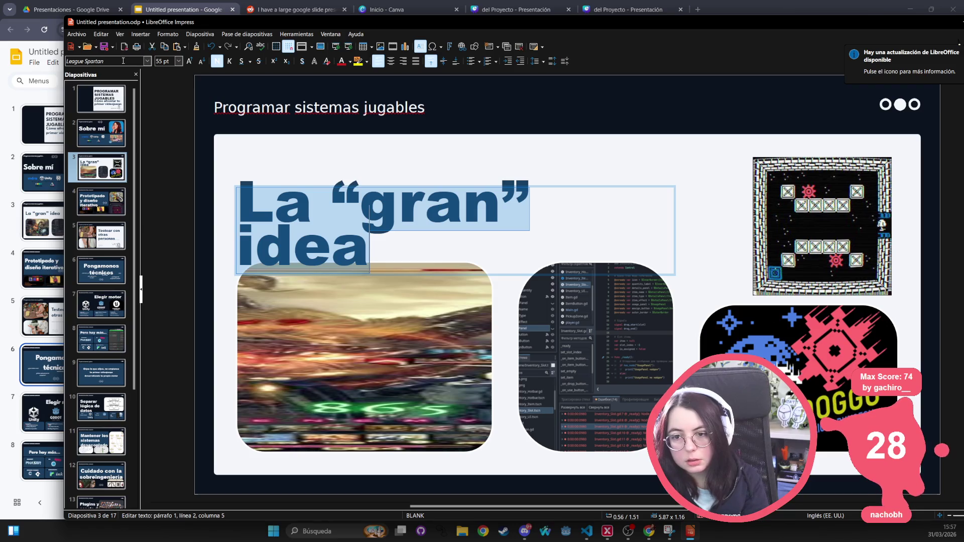
key("Return")
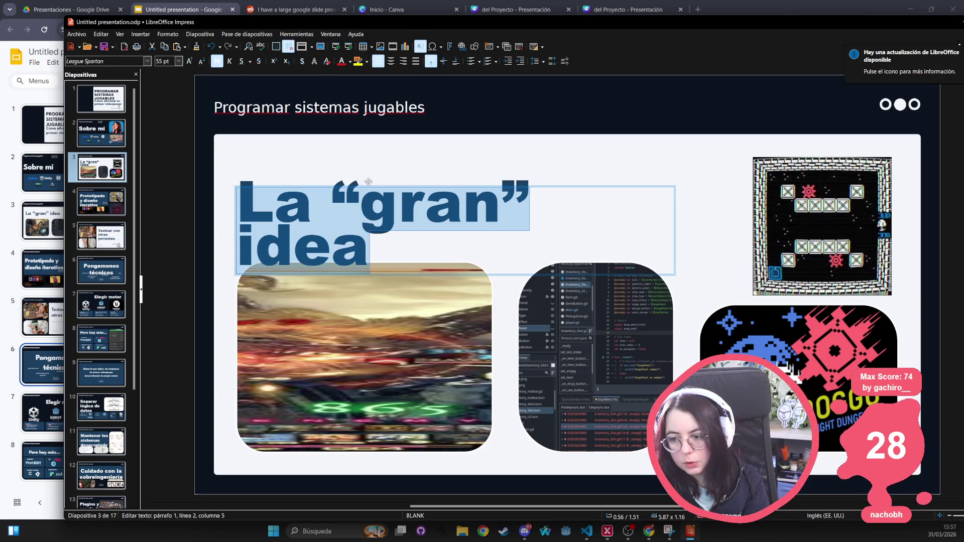
left_click(110, 114)
key("alt+Tab")
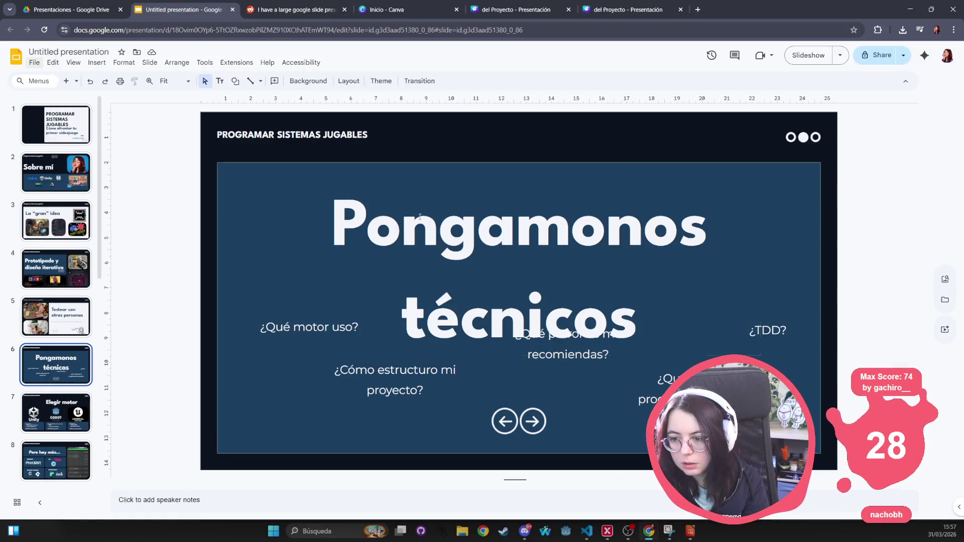
Select slide 1's title in Google Slides, then read League Spartan in Impress's font list.
left_click(55, 125)
left_click(631, 288)
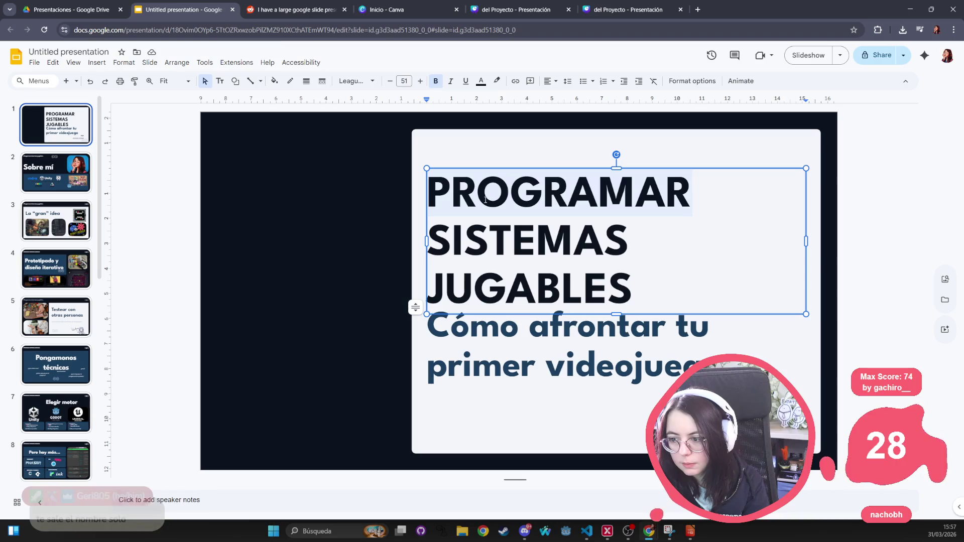
key("alt+Tab")
key("alt+Tab")
key("alt+Tab")
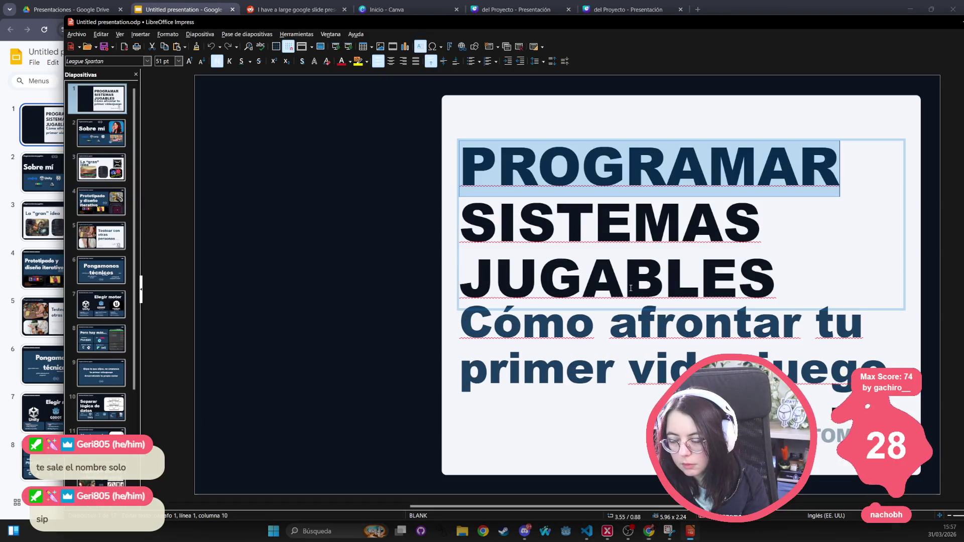
left_click(149, 61)
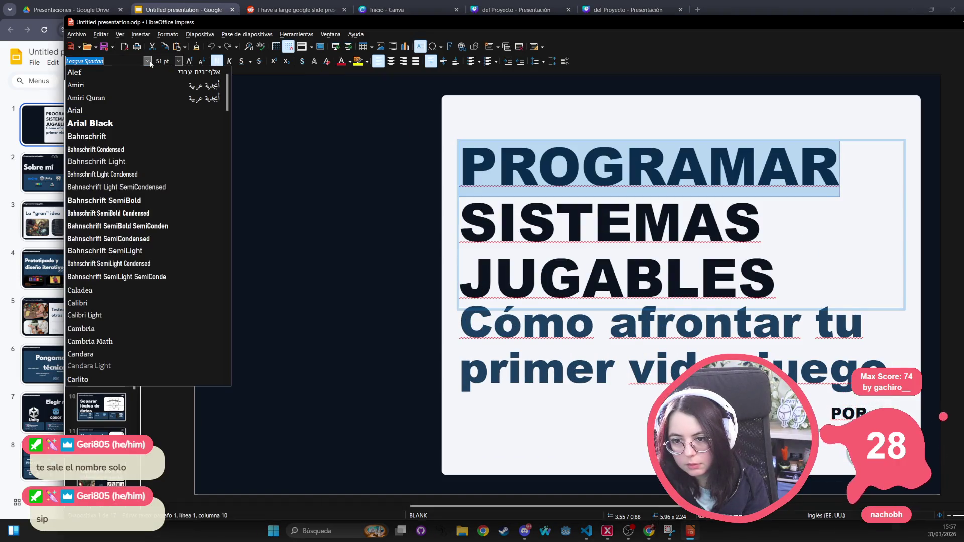
left_click(148, 61)
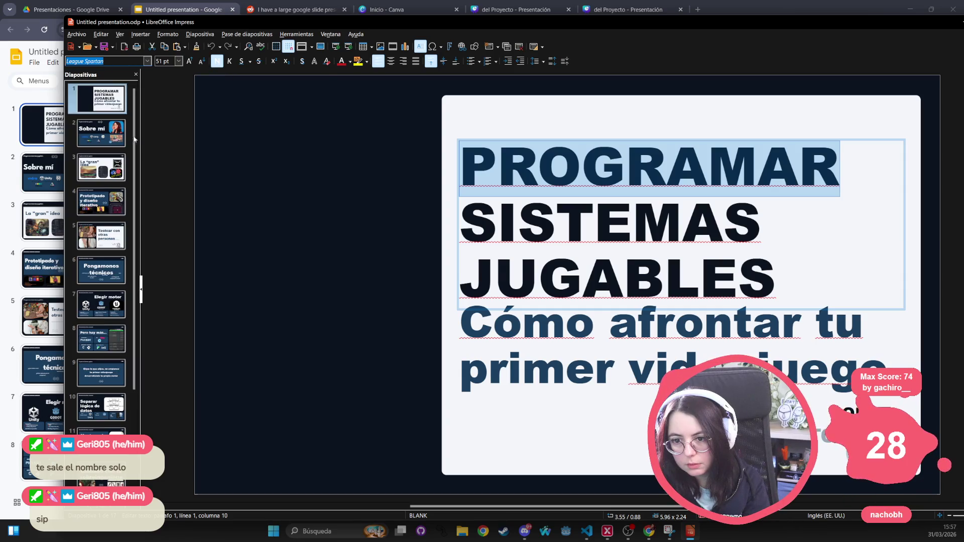
scroll(148, 141, "down", 1)
scroll(149, 140, "up", 1)
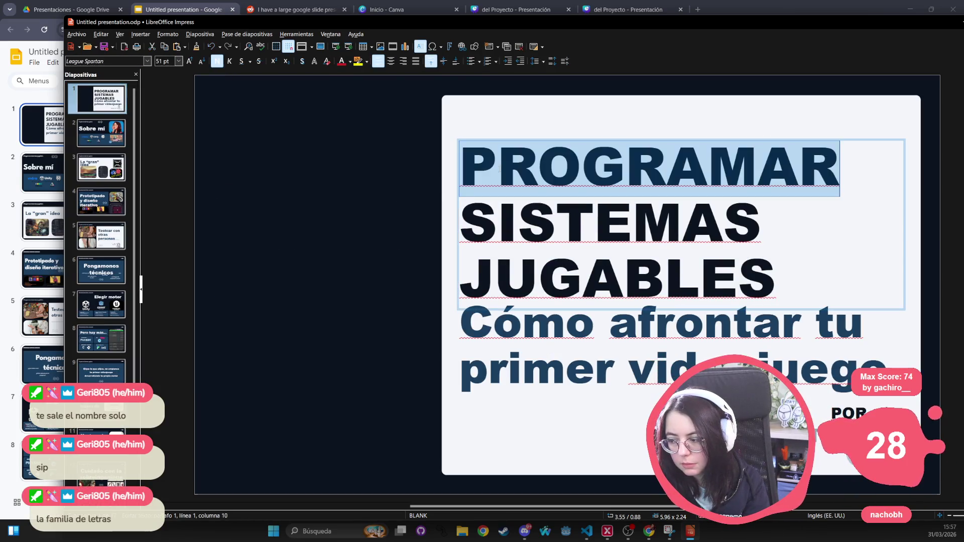
Close Impress with No guardar and switch to the original Canva deck.
left_click_drag(752, 15, 583, 35)
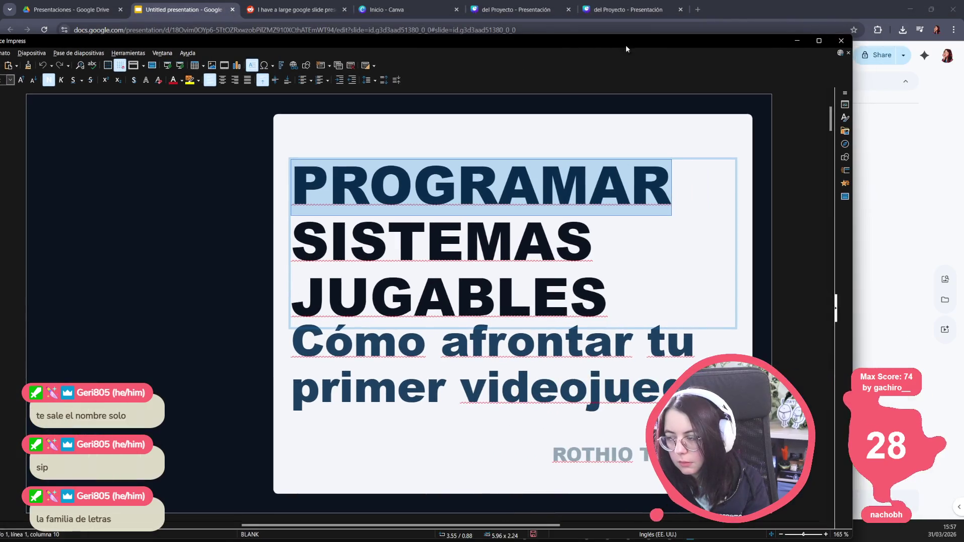
left_click(841, 41)
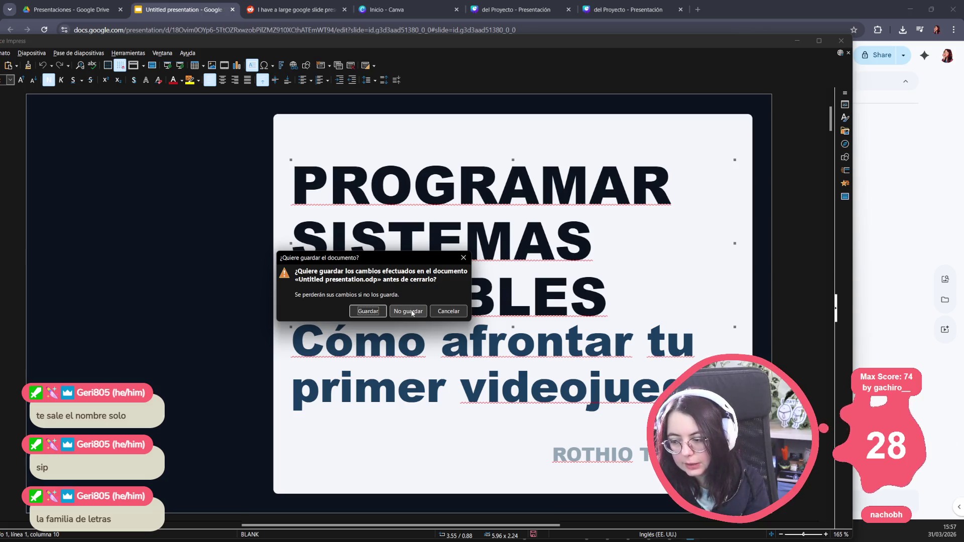
left_click(409, 312)
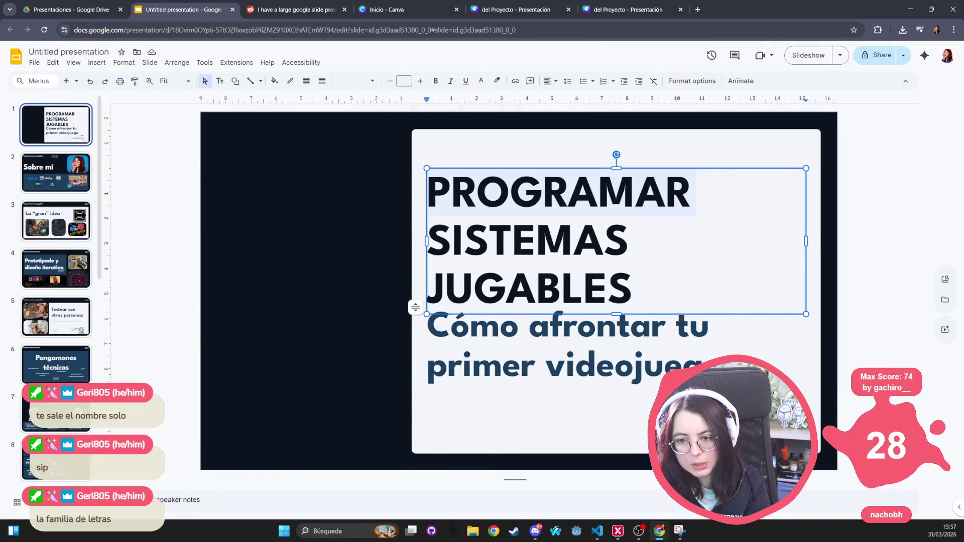
left_click(627, 9)
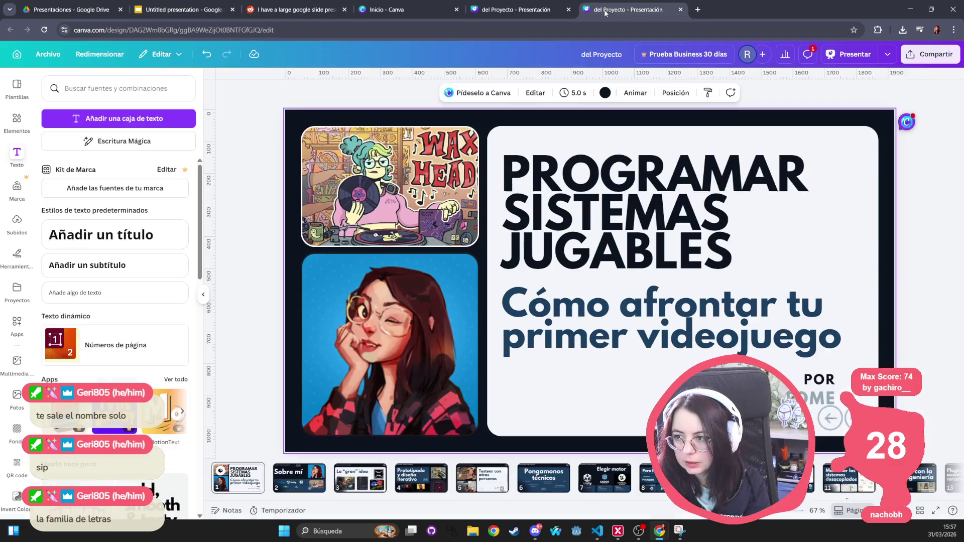
Select the PROGRAMAR, SISTEMAS and JUGABLES title lines one by one.
left_click(567, 248)
double_click(567, 251)
mouse_move(733, 251)
left_mouse_down()
mouse_move(569, 256)
mouse_move(597, 173)
mouse_move(573, 211)
mouse_move(561, 174)
left_mouse_up()
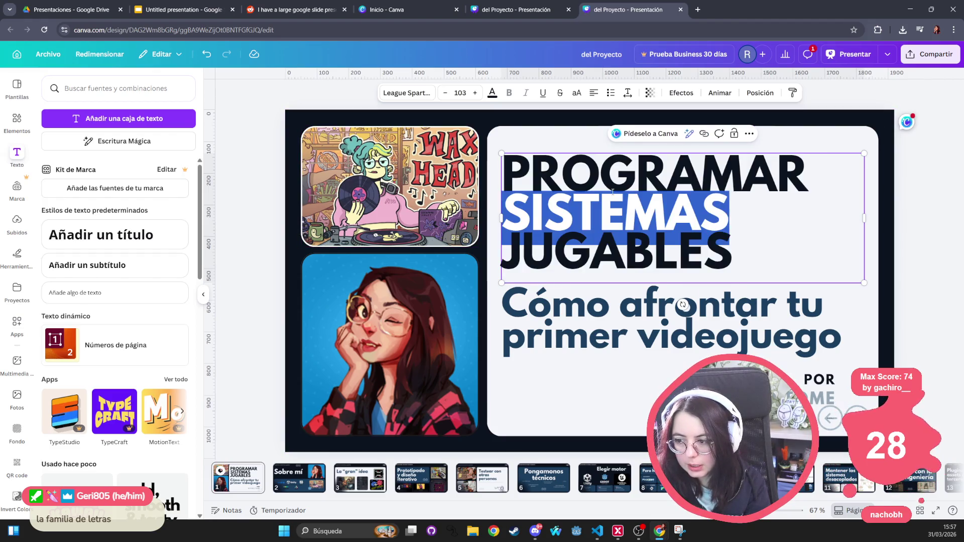
left_click(579, 173)
triple_click(579, 173)
triple_click(578, 211)
triple_click(577, 251)
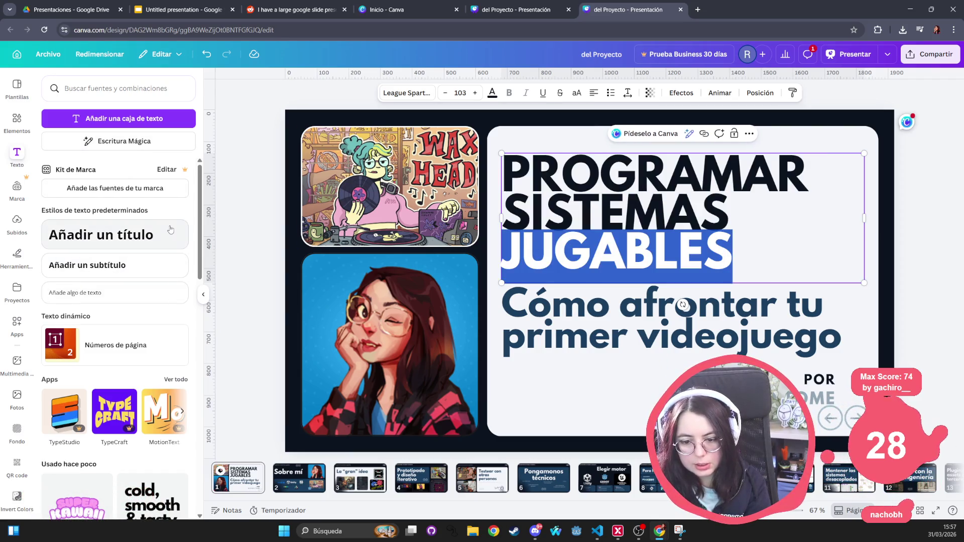
With the side panel hidden, reselect each title line and the whole title, then return to Google Slides.
left_click(16, 152)
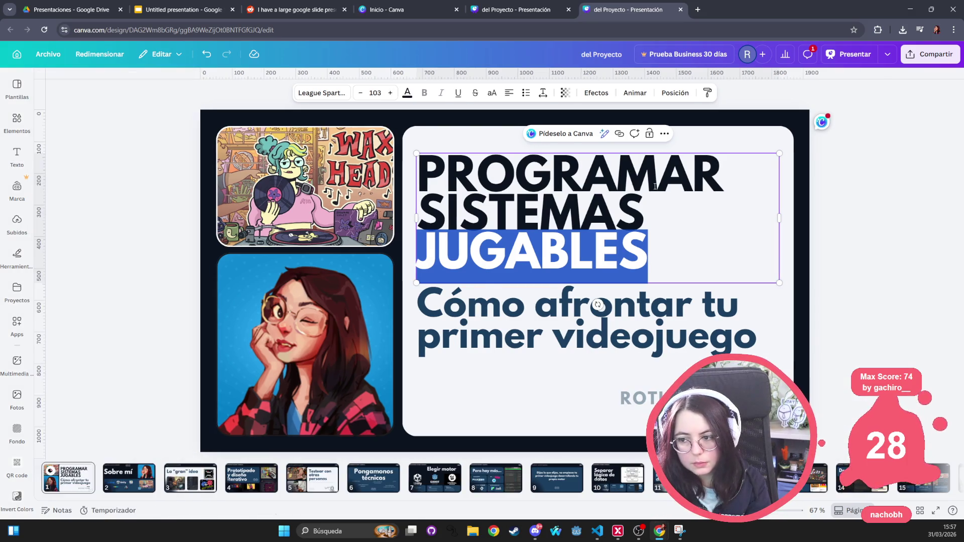
triple_click(504, 176)
triple_click(503, 211)
triple_click(699, 239)
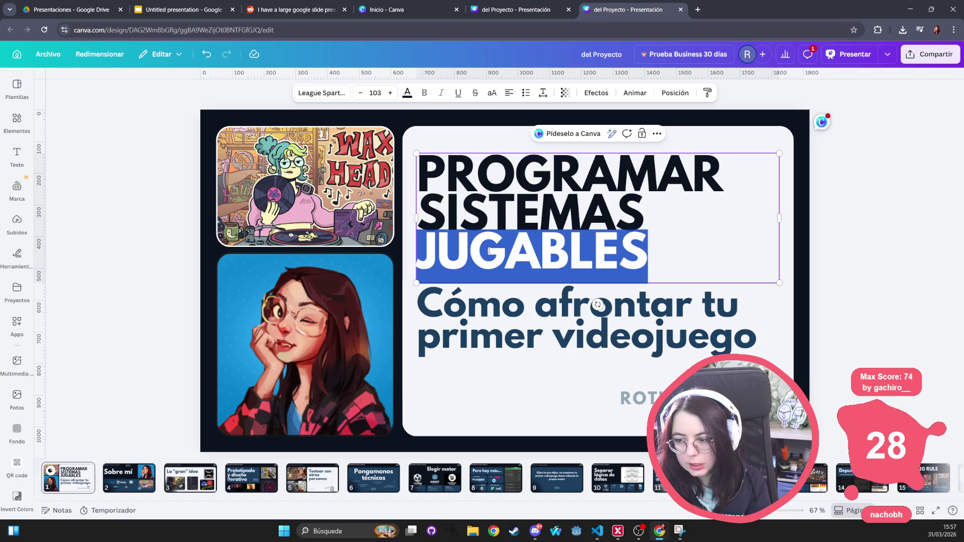
left_click_drag(684, 249, 410, 144)
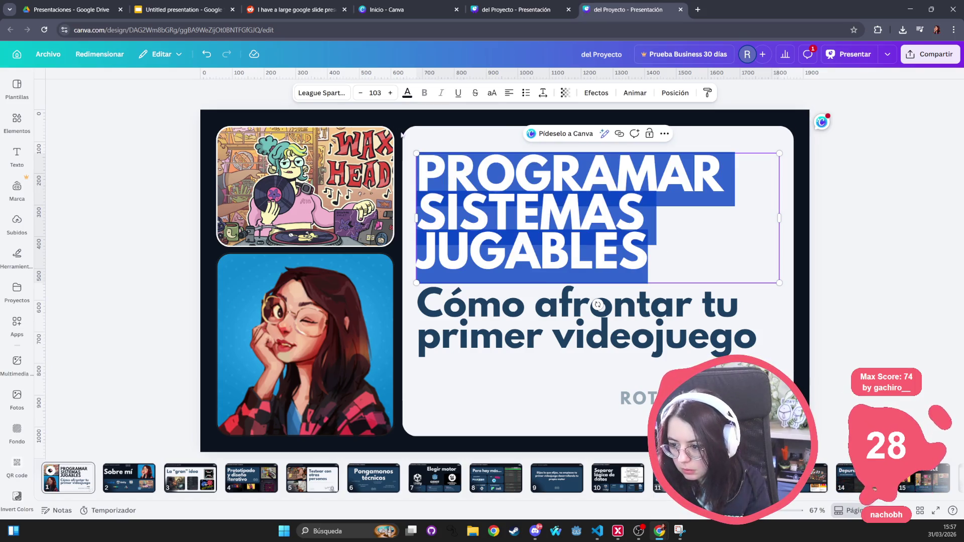
left_click(17, 152)
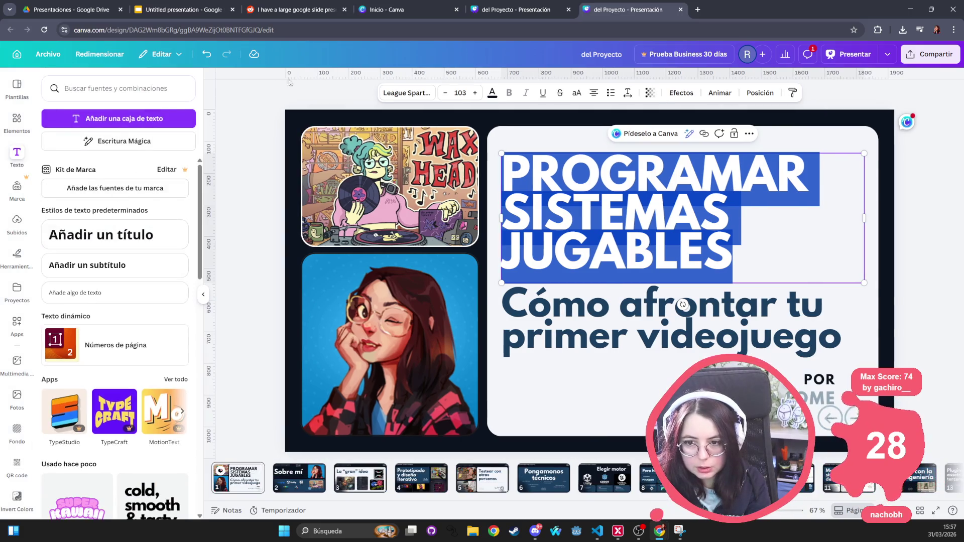
left_click(175, 11)
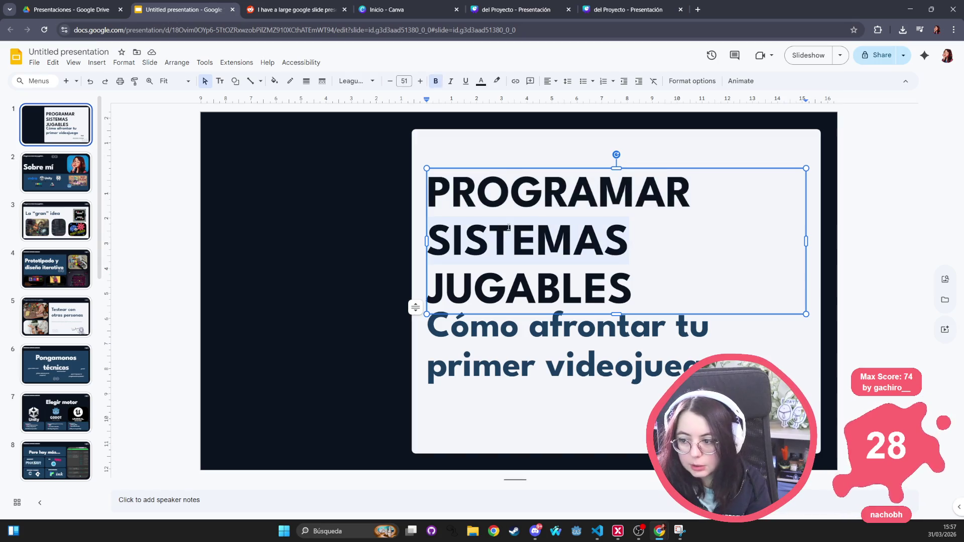
Apply a custom 0.06 line spacing to the Slides title text.
key("Escape")
key("Escape")
left_click(510, 176)
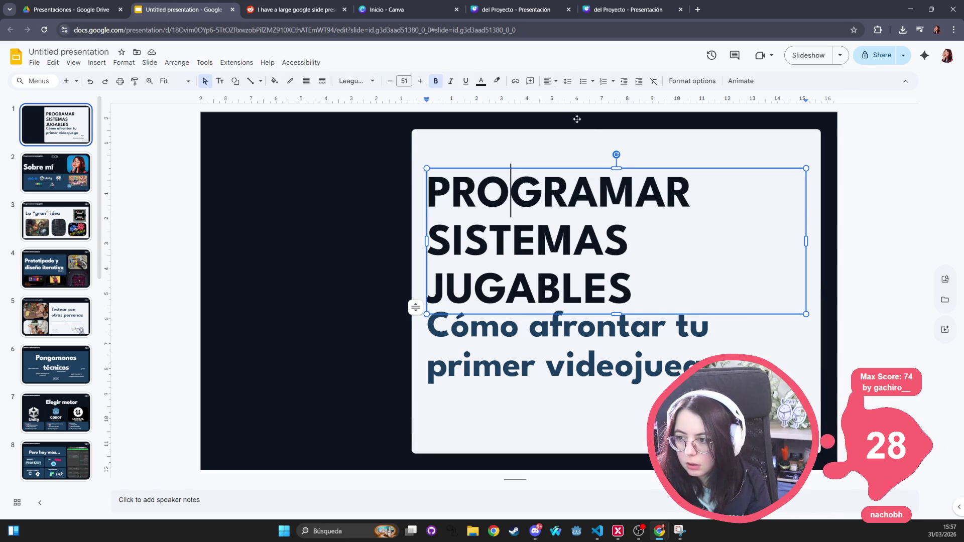
left_click(567, 81)
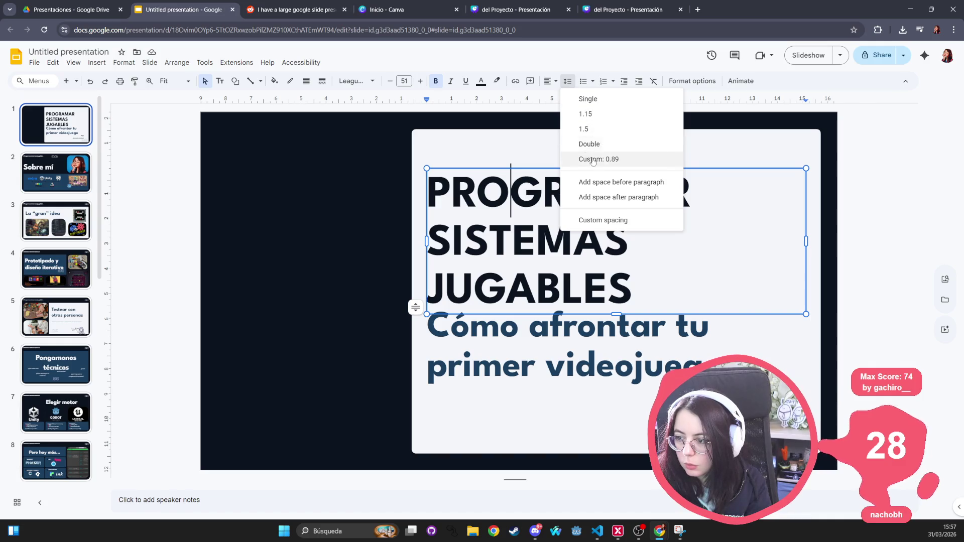
left_click(614, 221)
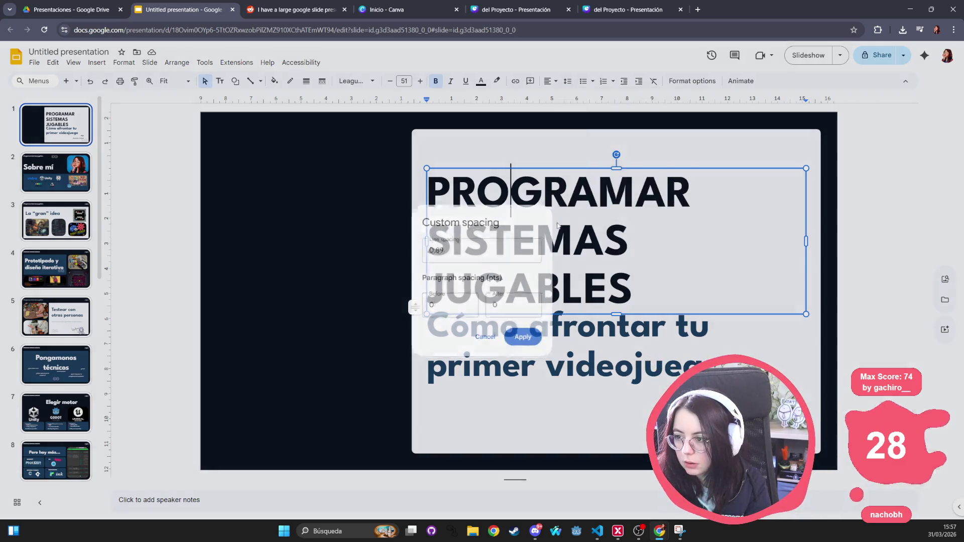
type("-")
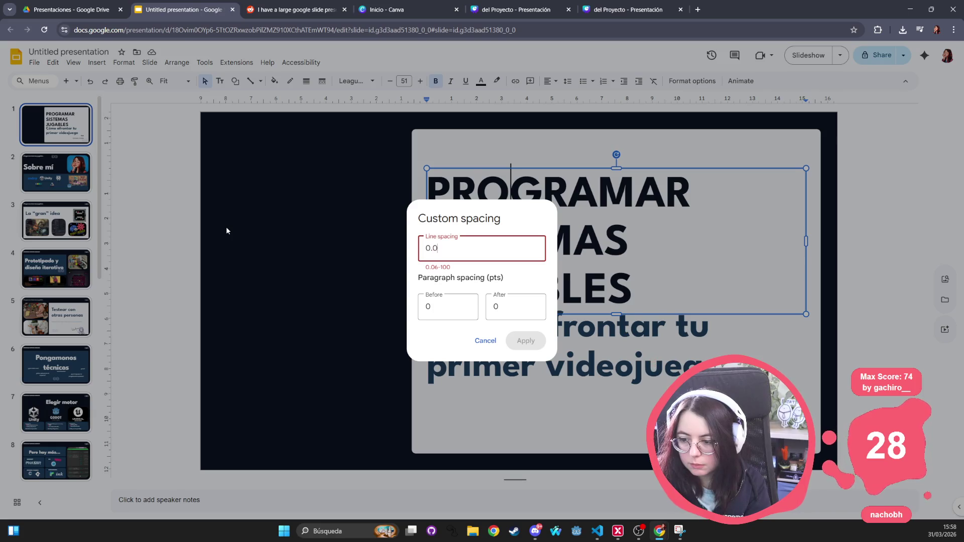
type("6")
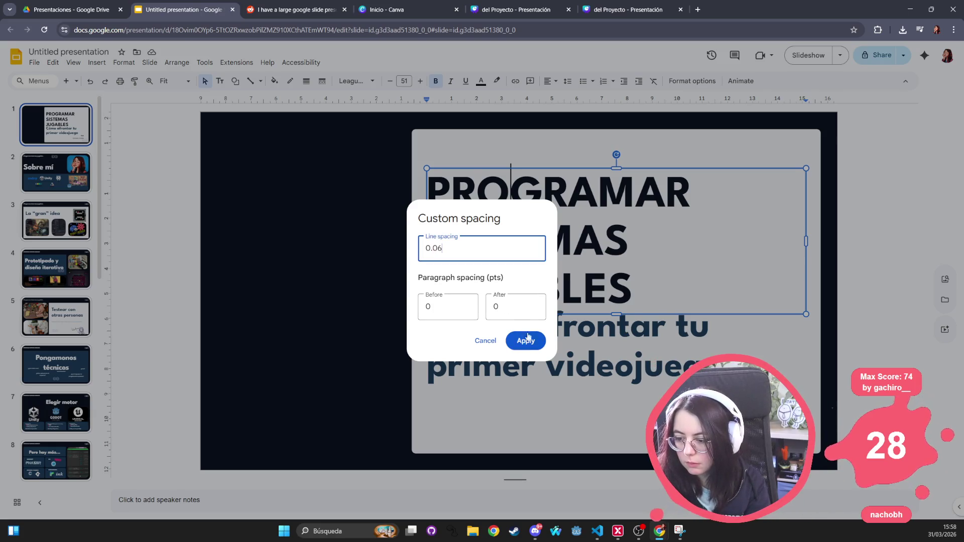
left_click(524, 339)
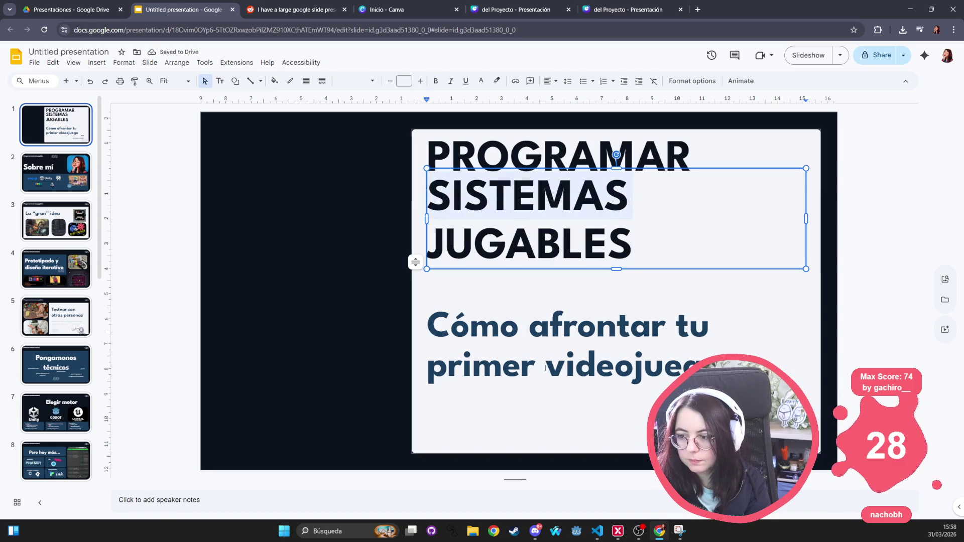
Undo the 0.06 line spacing and switch to the Canva home tab.
left_click(304, 261)
key("ctrl+z")
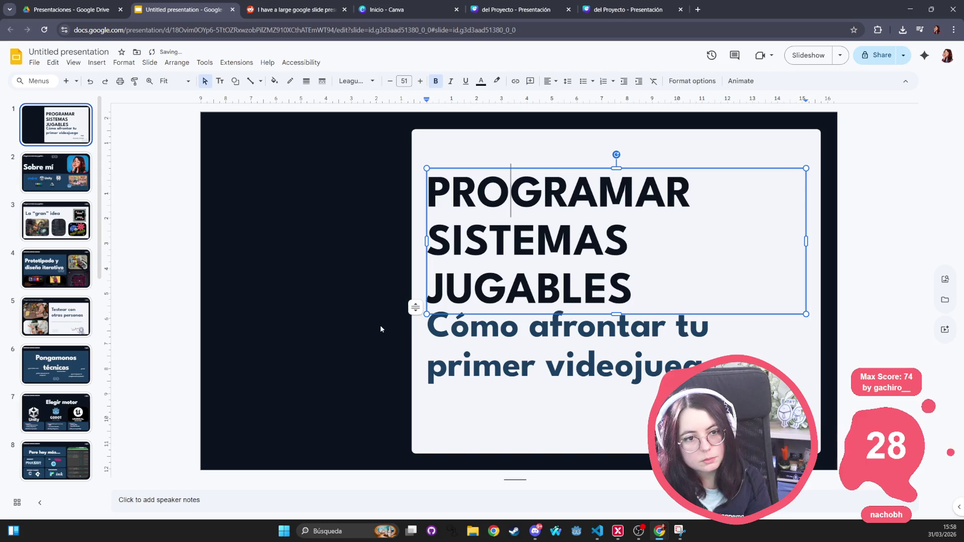
left_click(397, 10)
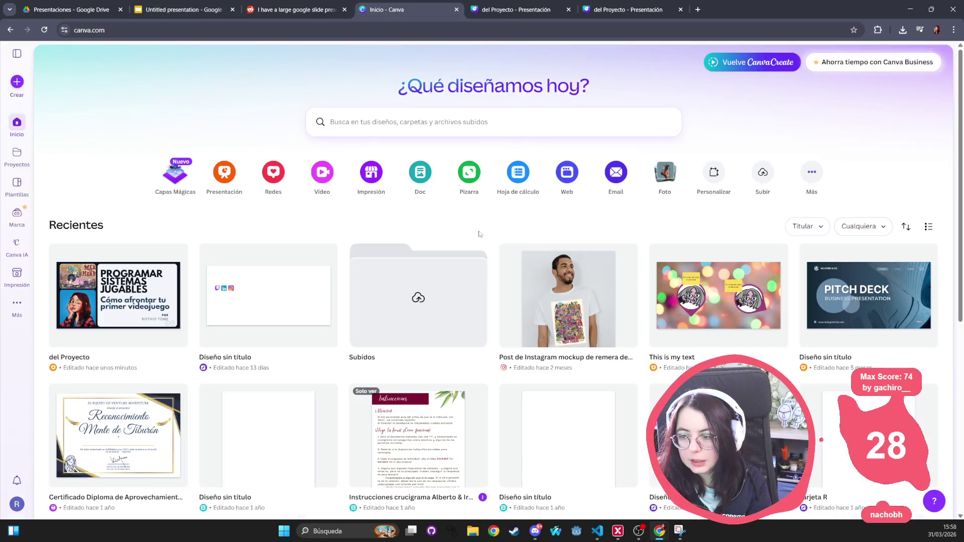
Switch to the Canva 'del Proyecto' deck and select its three-line title.
left_click(499, 11)
left_click(621, 18)
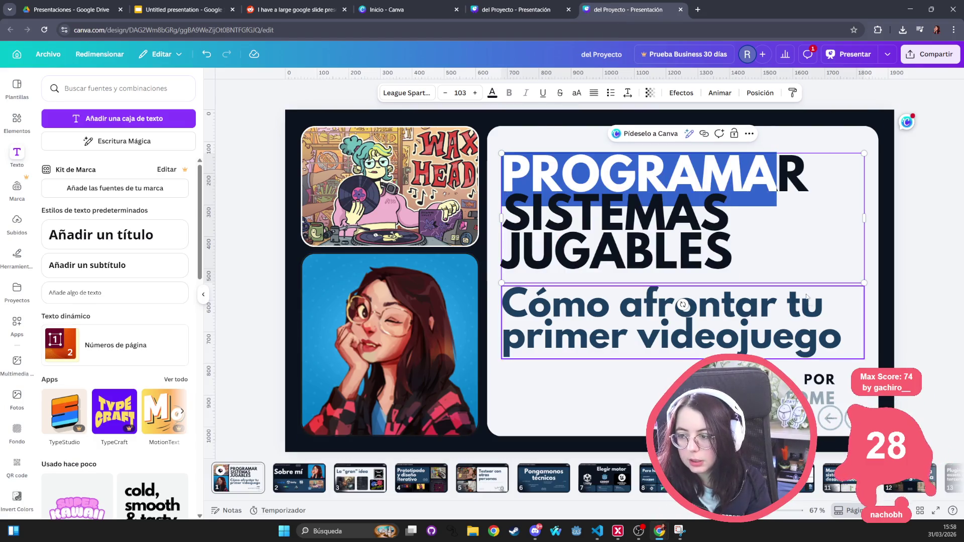
left_click_drag(508, 161, 779, 312)
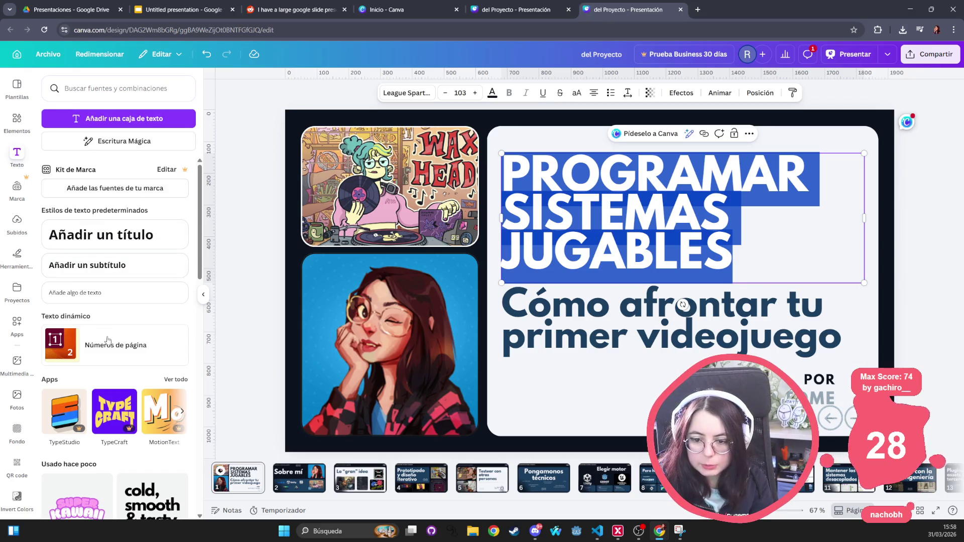
scroll(138, 299, "down", 7)
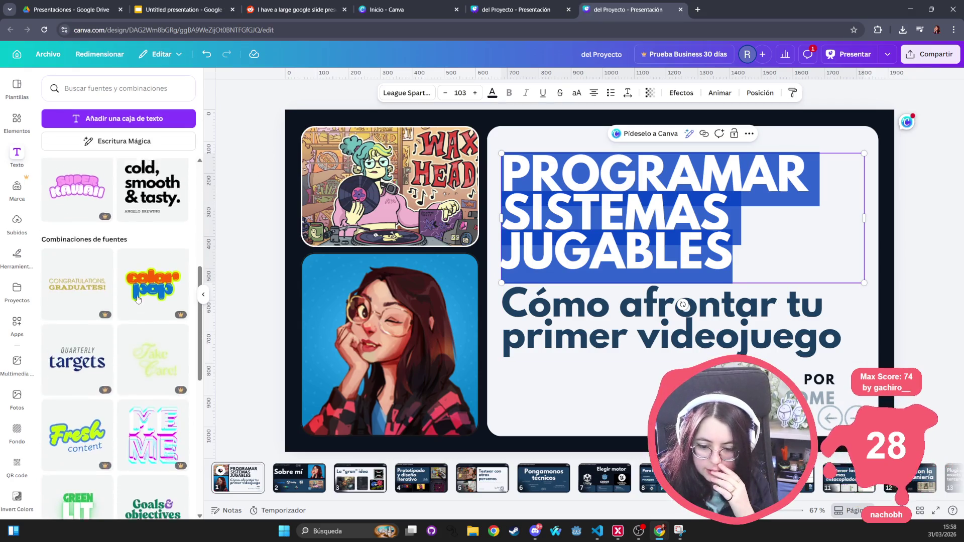
scroll(116, 226, "up", 7)
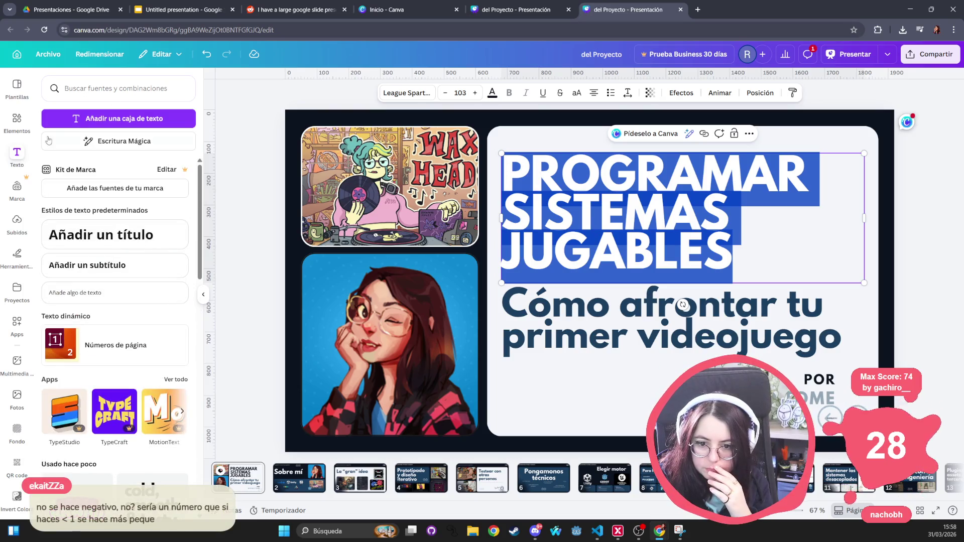
Browse the Text panel's brand kit fonts, dismiss the trial offer, and undo an added title box.
left_click(21, 154)
left_click(22, 153)
left_click(22, 154)
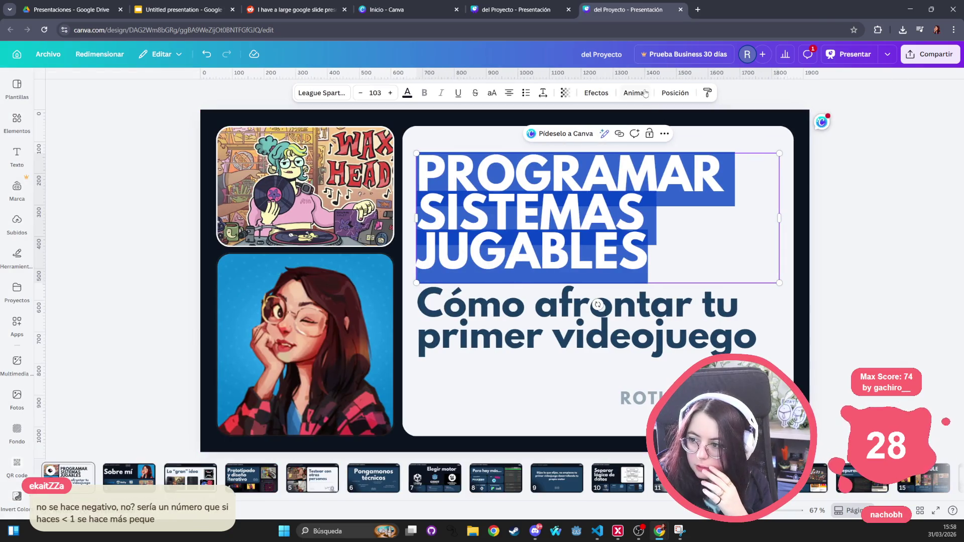
left_click(17, 154)
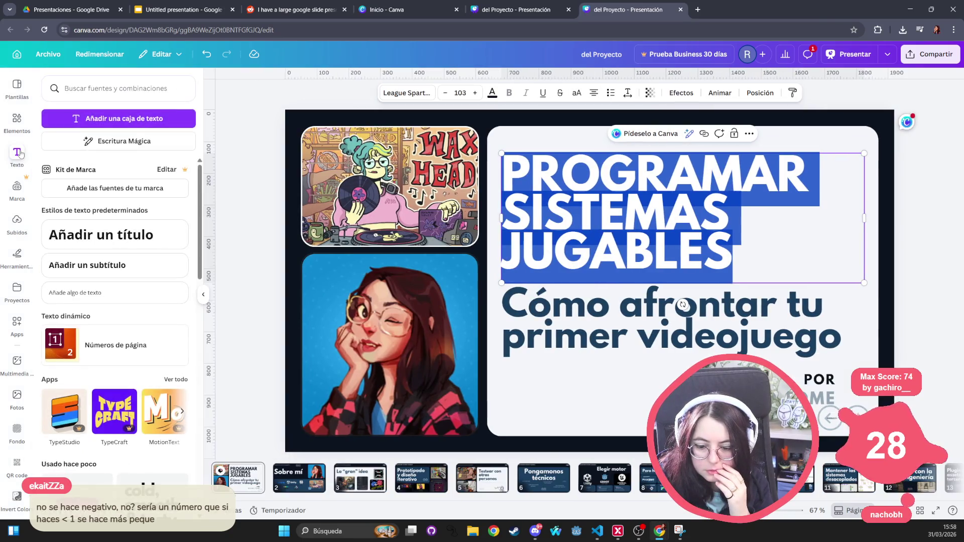
left_click(168, 171)
left_click(235, 200)
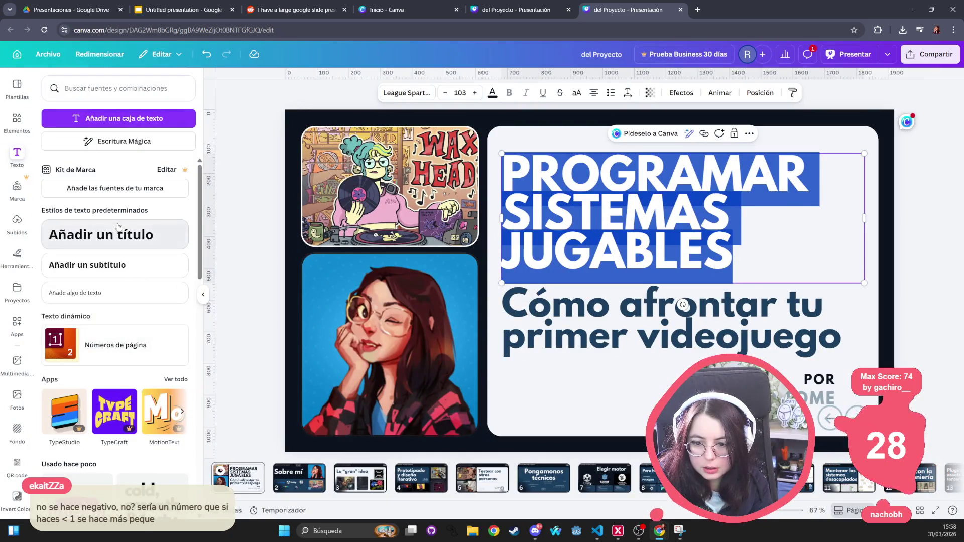
left_click(135, 237)
key("ctrl+z")
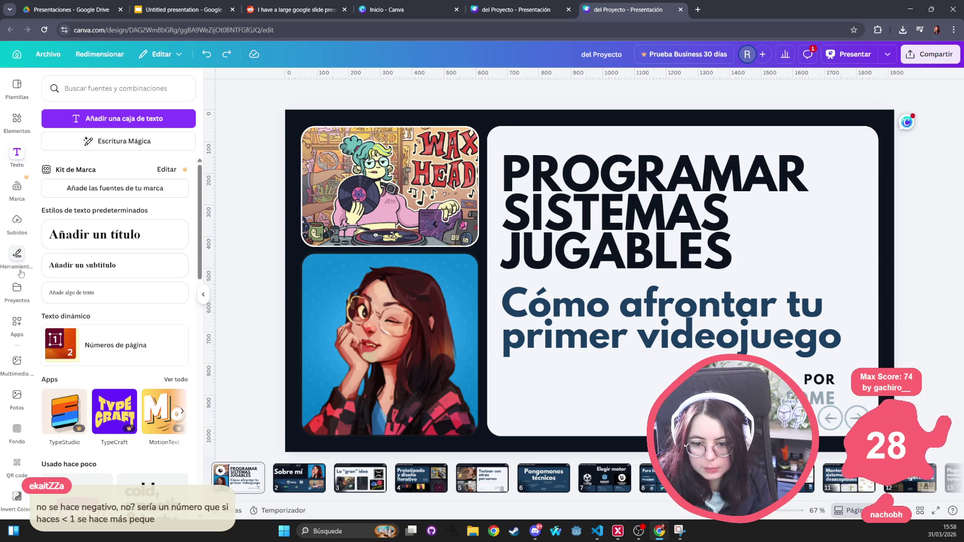
Select the PROGRAMAR SISTEMAS JUGABLES title text box on the Canva cover slide.
left_click(17, 254)
left_click(17, 84)
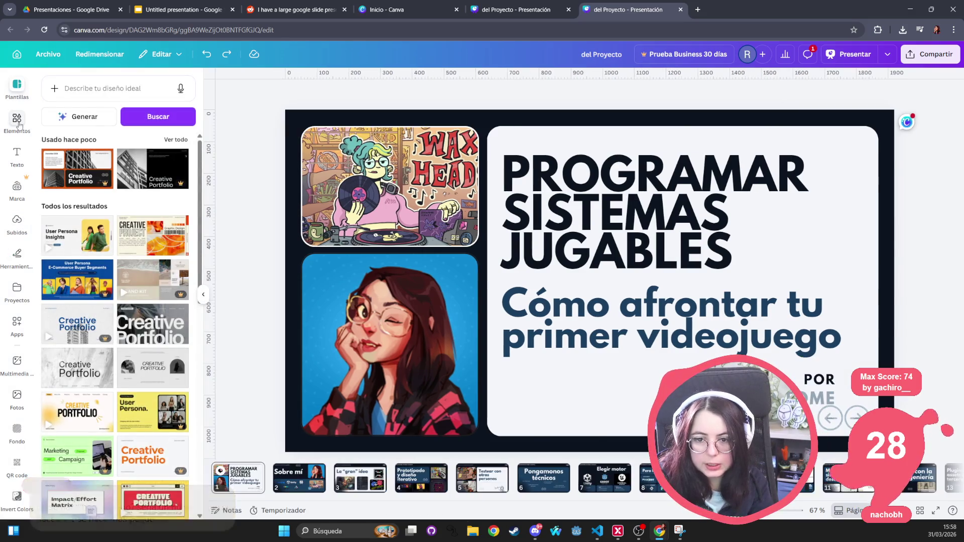
left_click(17, 84)
left_click(17, 154)
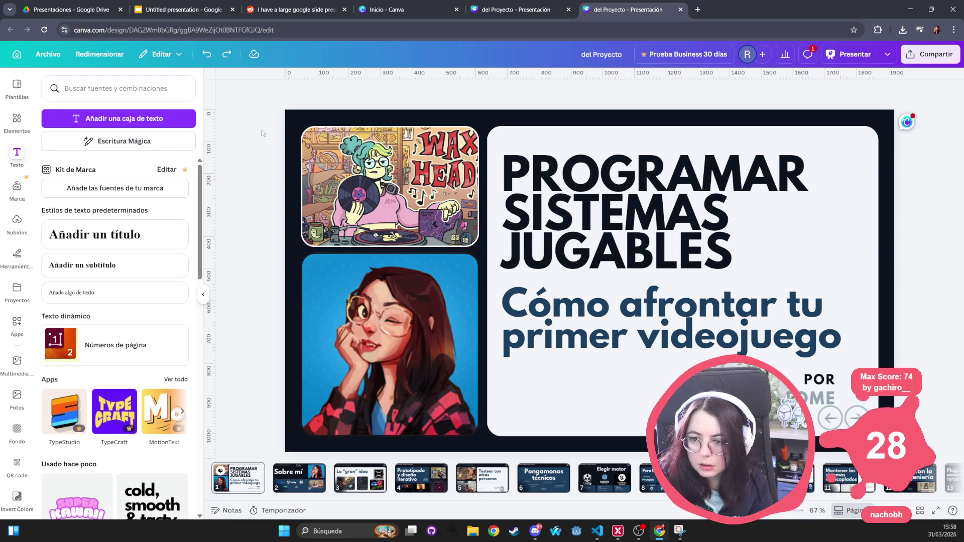
double_click(602, 189)
double_click(603, 201)
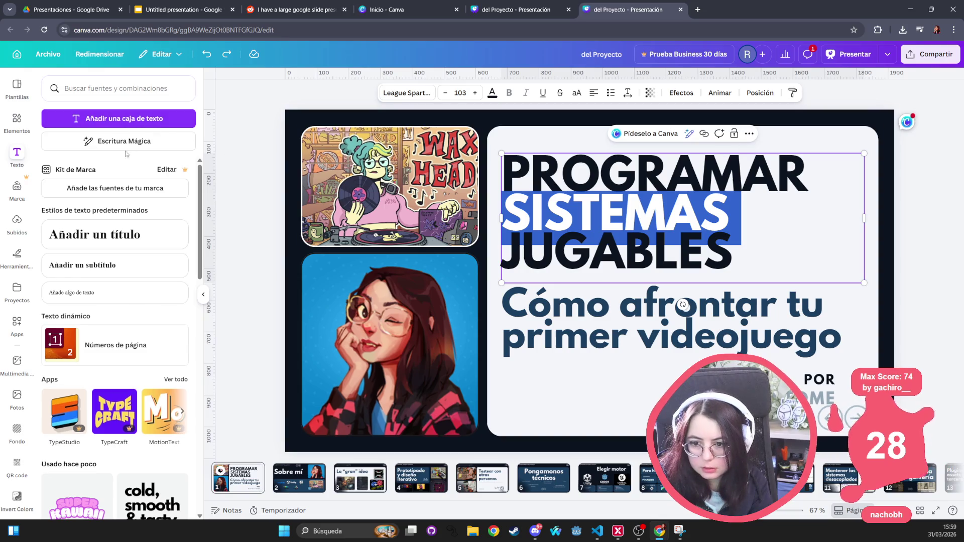
left_click(522, 151)
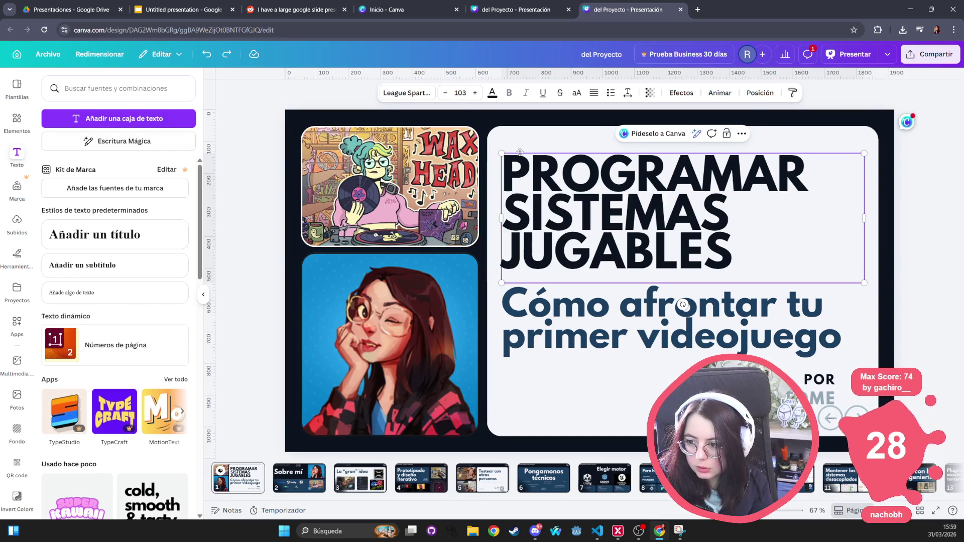
left_click(520, 151)
left_click(582, 162)
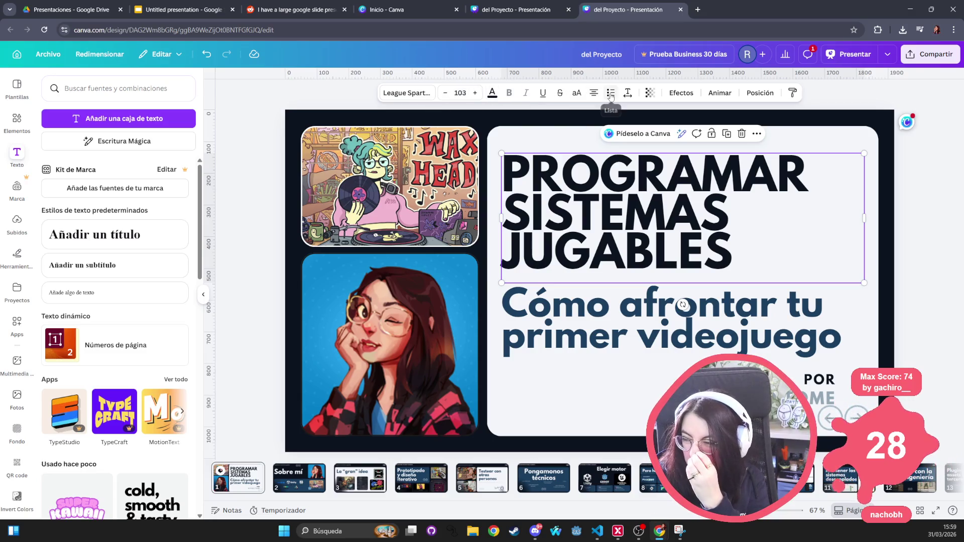
Adjust the Canva title's Interlineado slider, settling on a line spacing of 1.
left_click(630, 95)
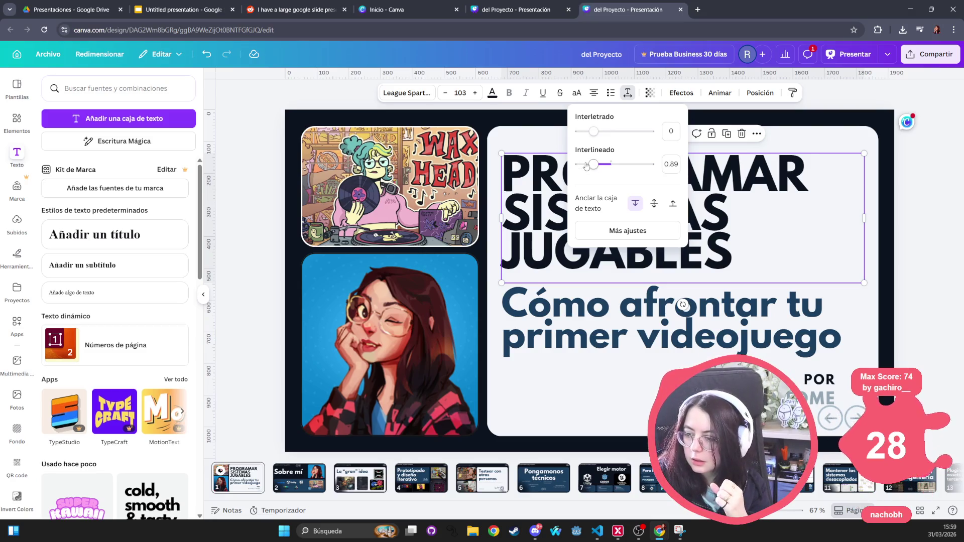
mouse_move(597, 166)
left_mouse_down()
mouse_move(648, 164)
mouse_move(451, 151)
left_mouse_up()
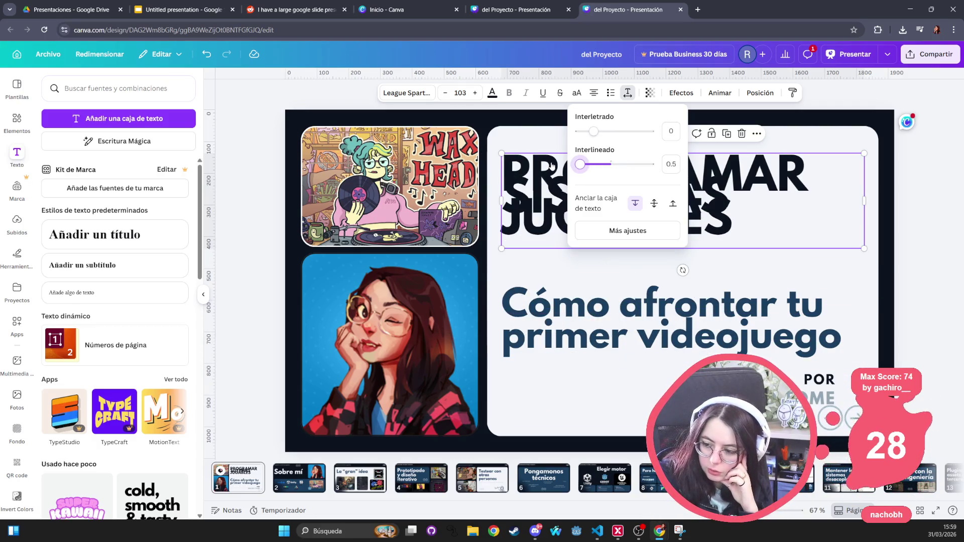
left_click_drag(579, 166, 610, 164)
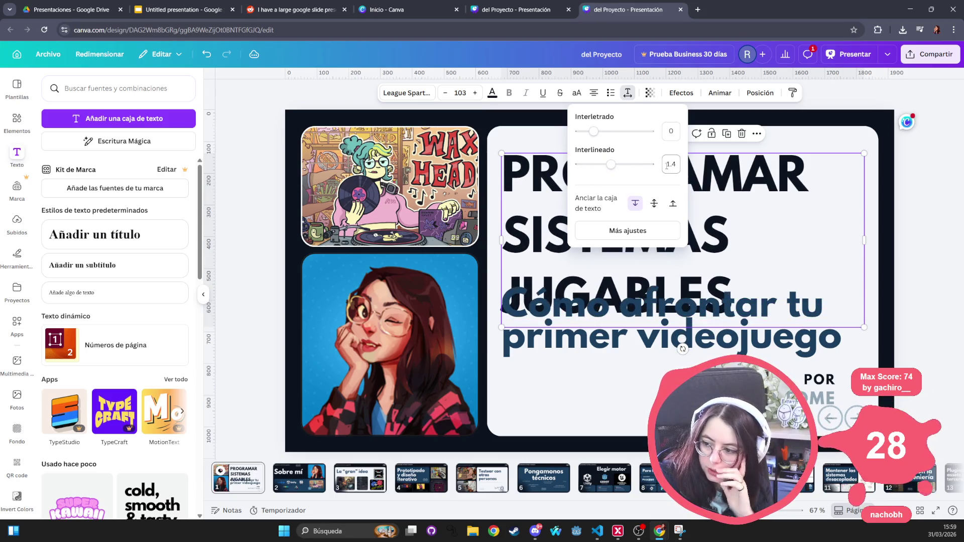
key("Return")
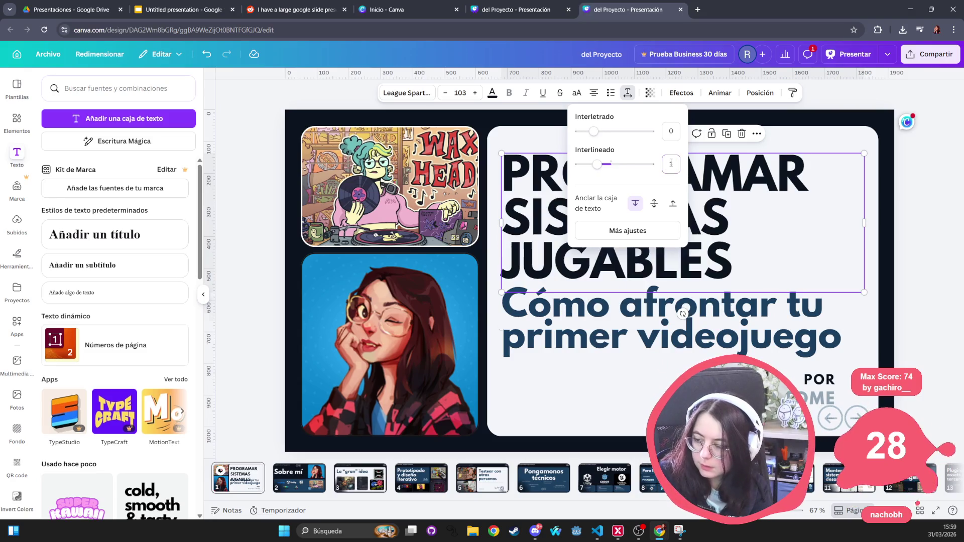
left_click(186, 10)
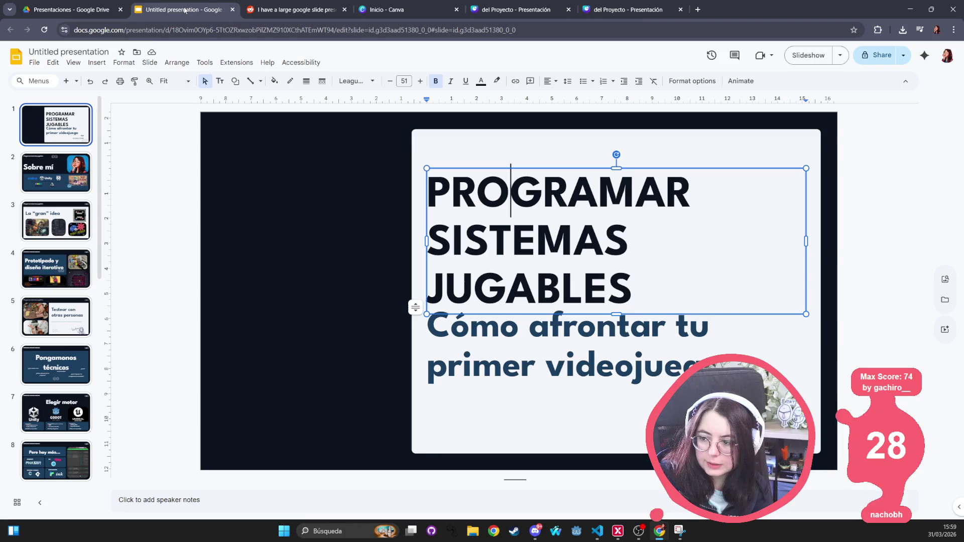
Move the Slides copy into its own window docked on the left beside Canva.
double_click(515, 214)
mouse_move(186, 11)
left_mouse_down()
mouse_move(322, 206)
mouse_move(377, 74)
left_mouse_up()
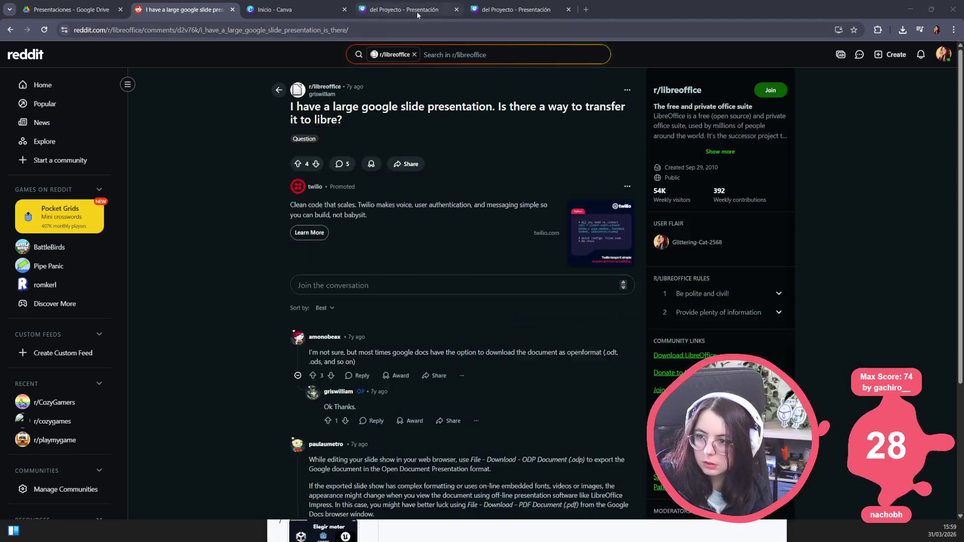
left_click(407, 9)
left_click(517, 10)
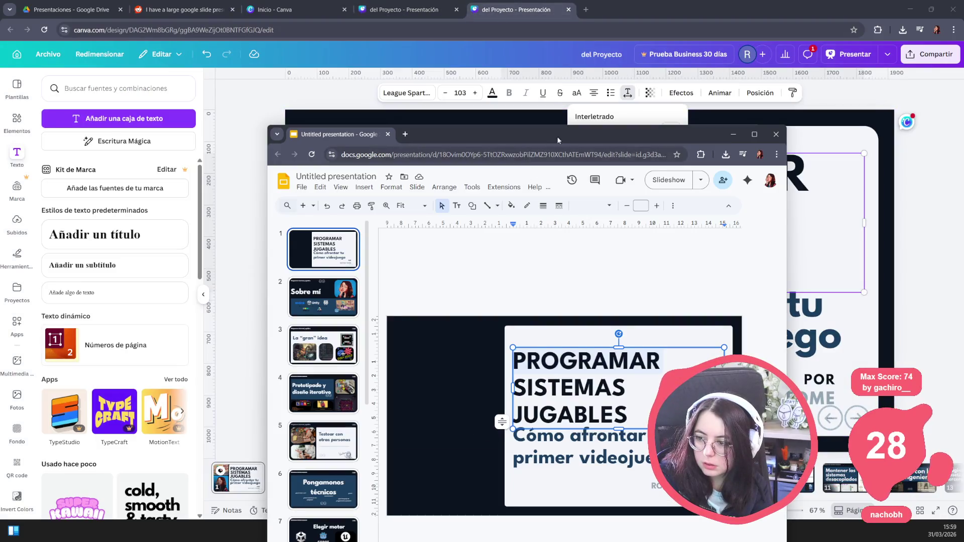
left_click_drag(557, 141, 1, 150)
left_click(561, 231)
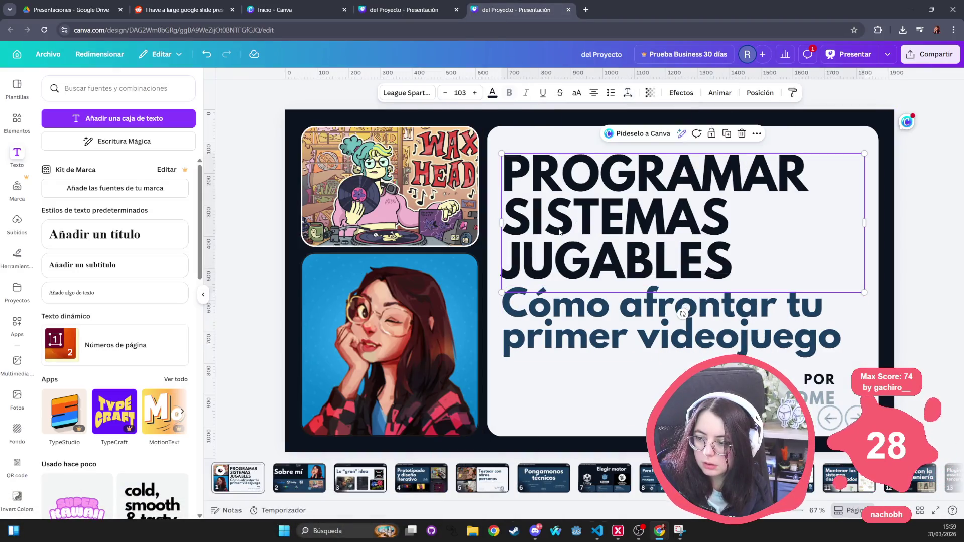
key("alt+Tab")
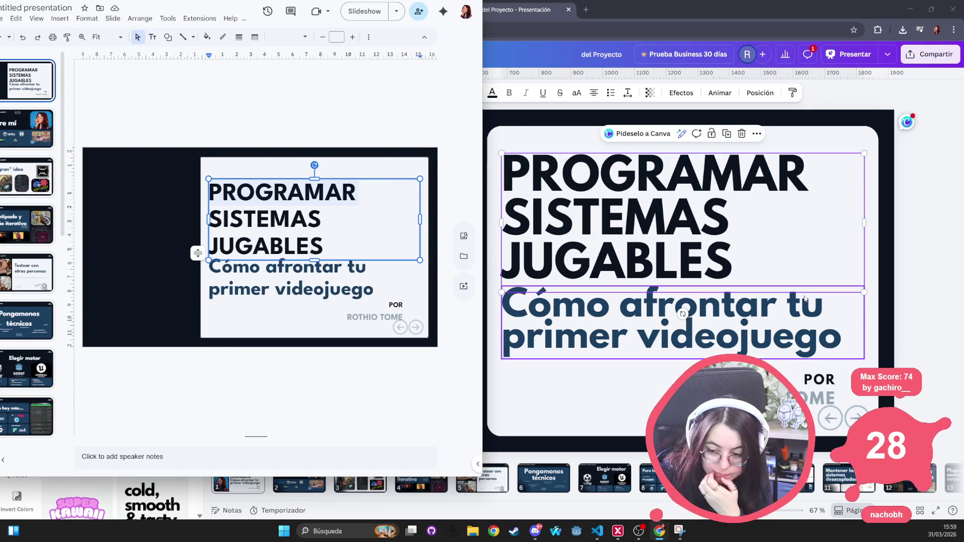
left_click(633, 185)
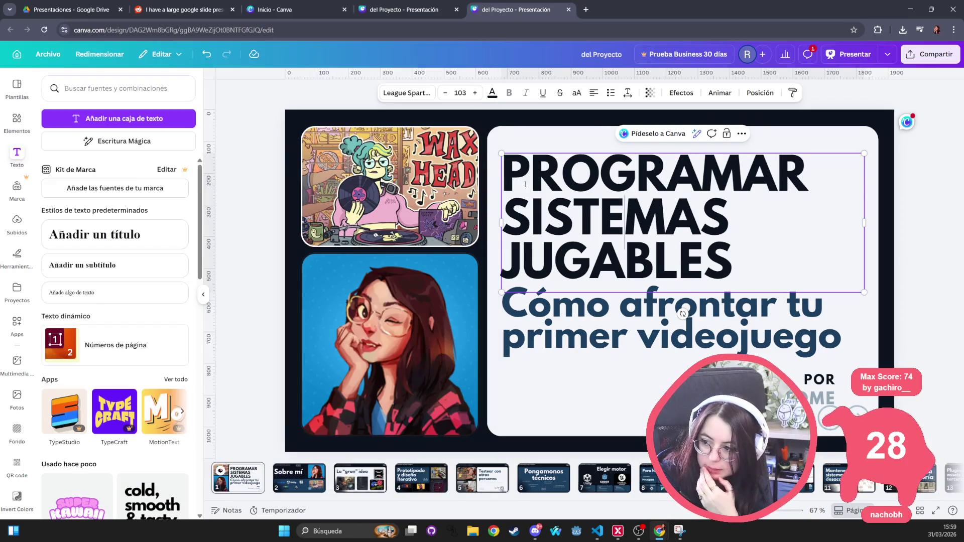
key("alt+Tab")
left_click(386, 192)
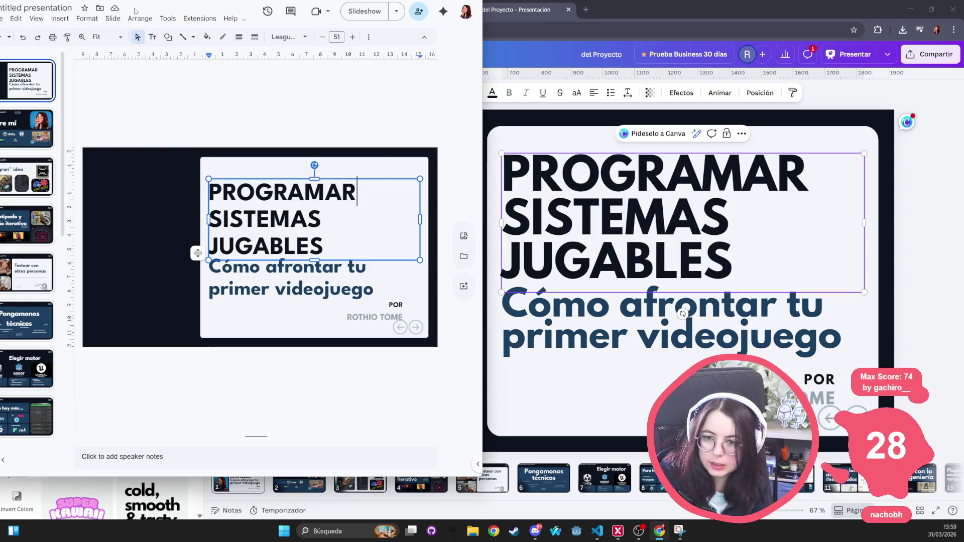
key("super+Down")
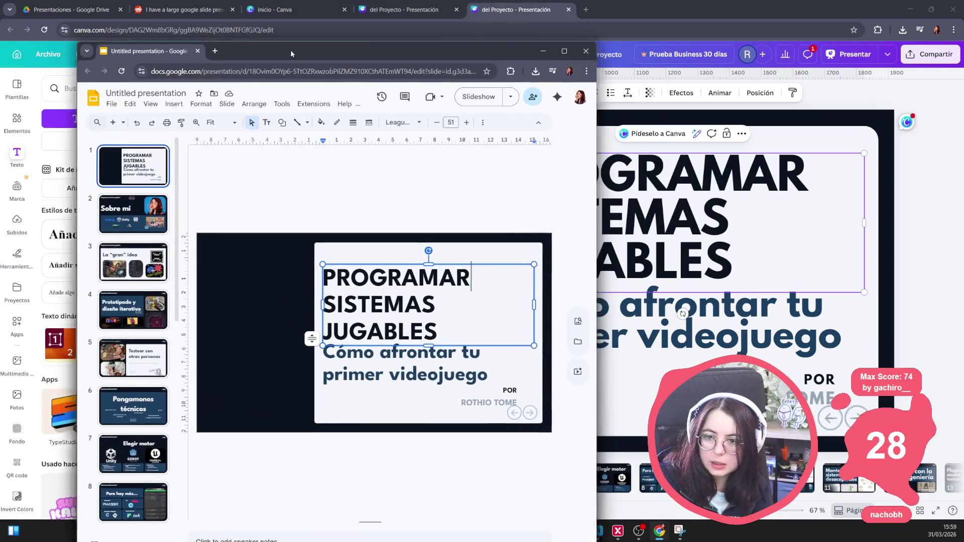
Set the Slides title font weight to League Spartan Extra Bold.
left_click(324, 121)
mouse_move(361, 215)
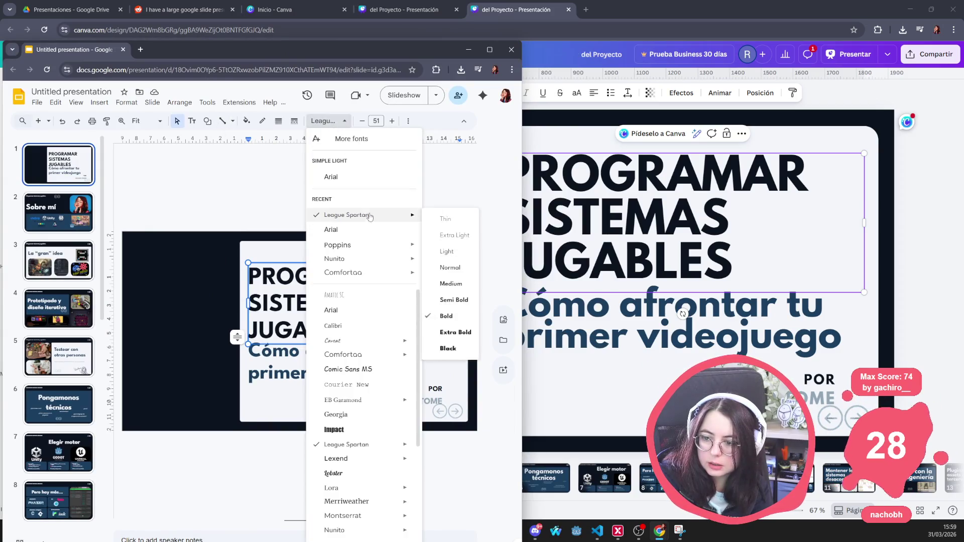
left_click(452, 332)
left_click(608, 226)
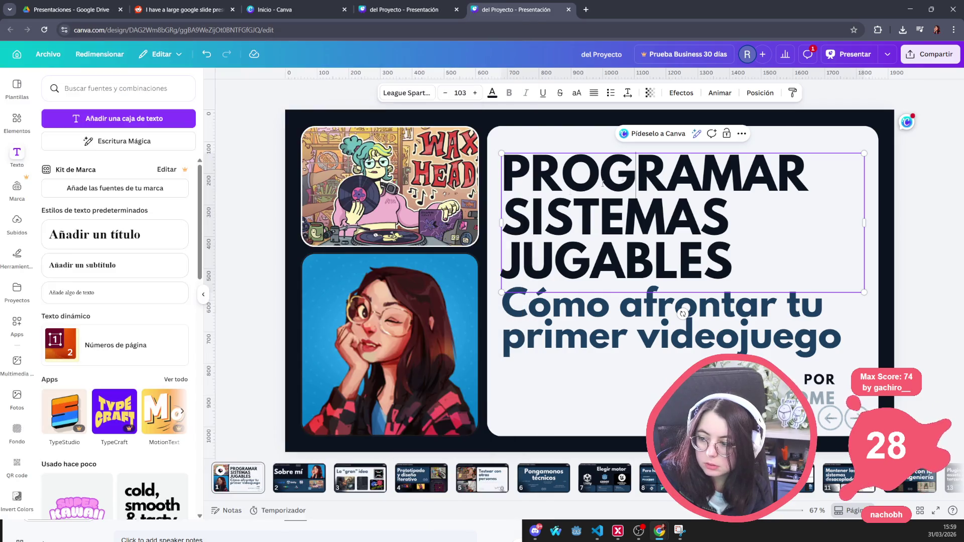
Check Canva's Título and Subtítulo text styles: League Spartan 154 and 118.
double_click(653, 178)
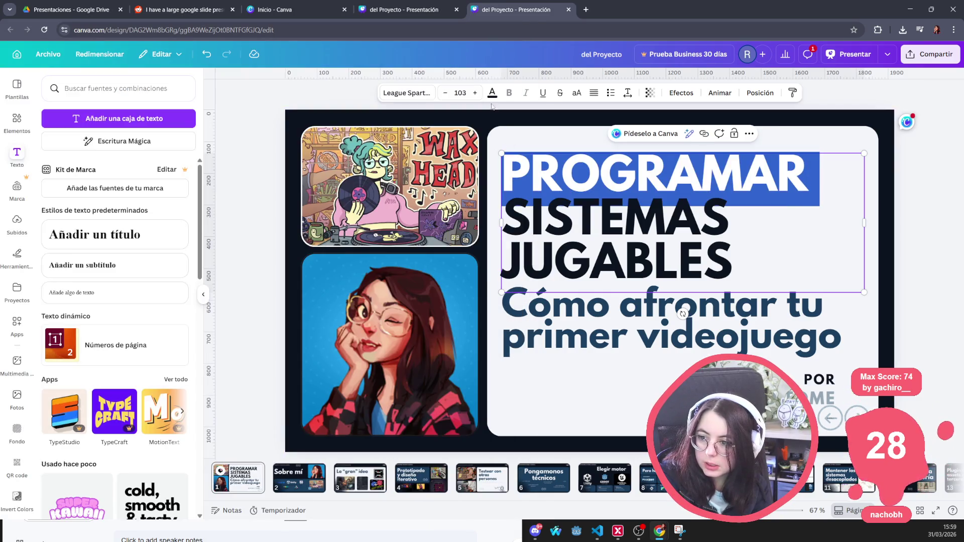
left_click(407, 93)
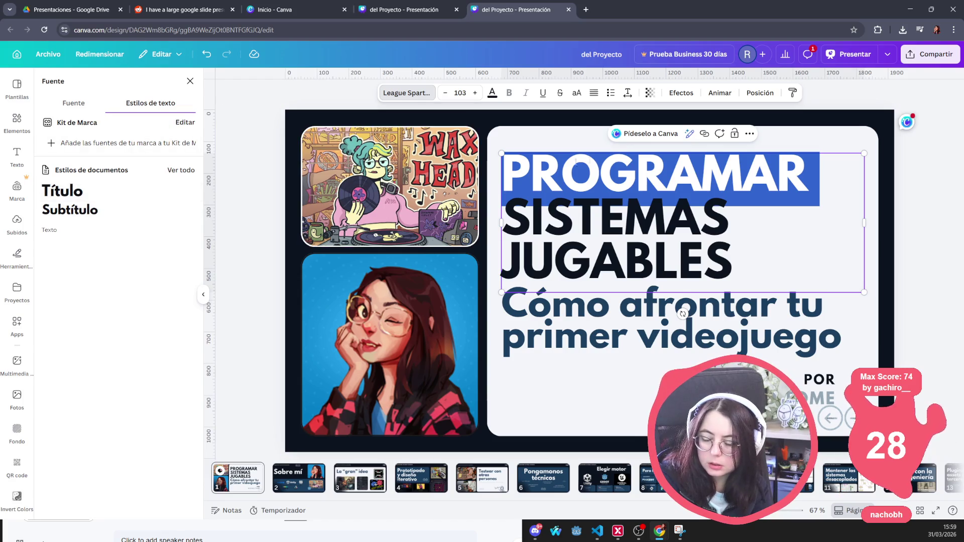
double_click(614, 255)
double_click(620, 228)
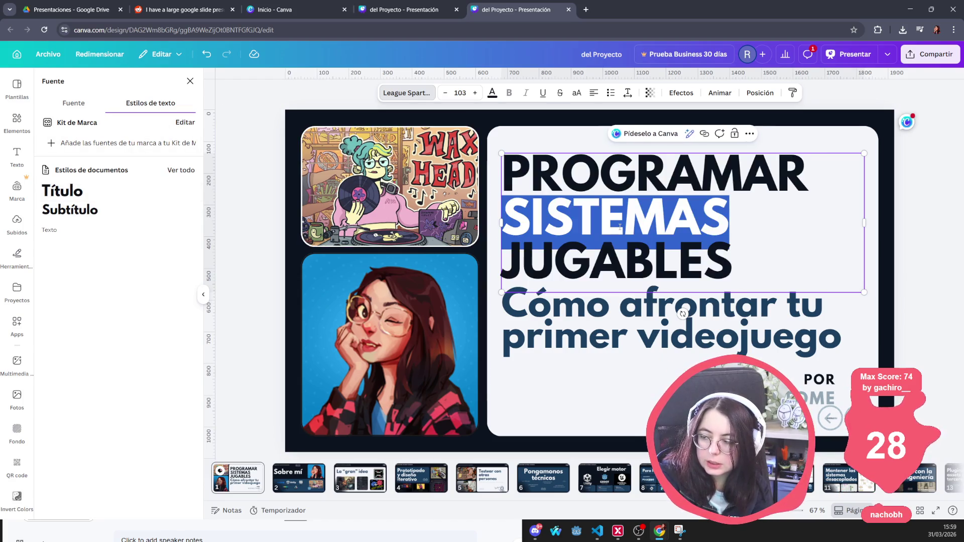
double_click(592, 175)
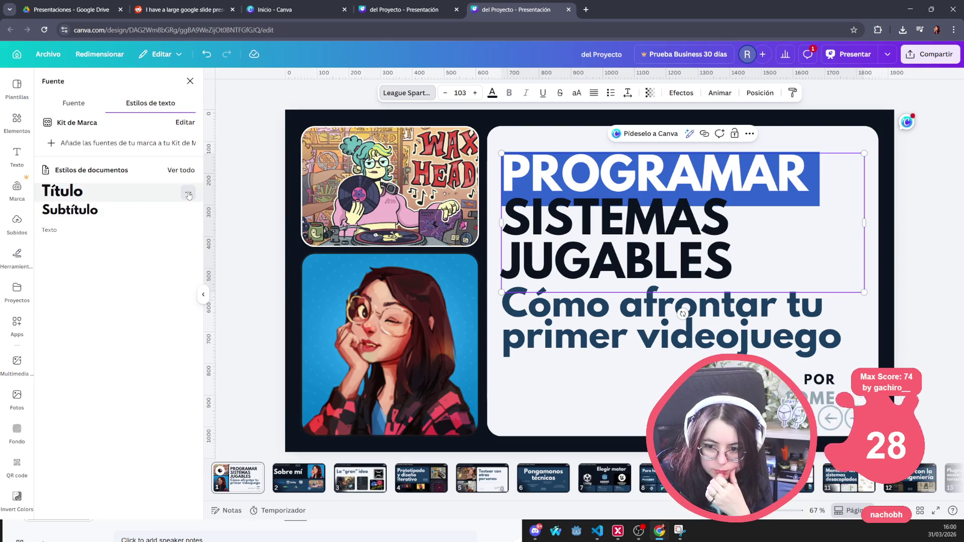
left_click(189, 194)
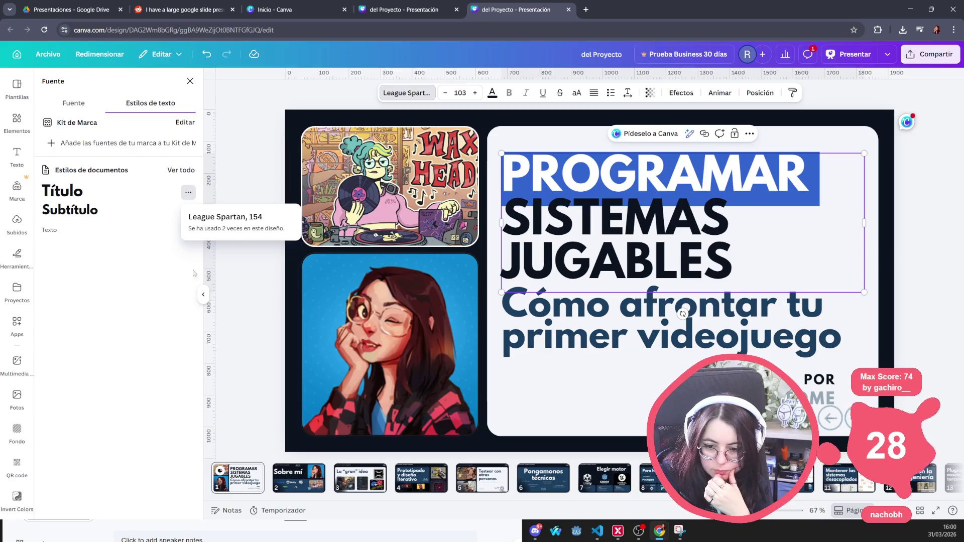
left_click(188, 211)
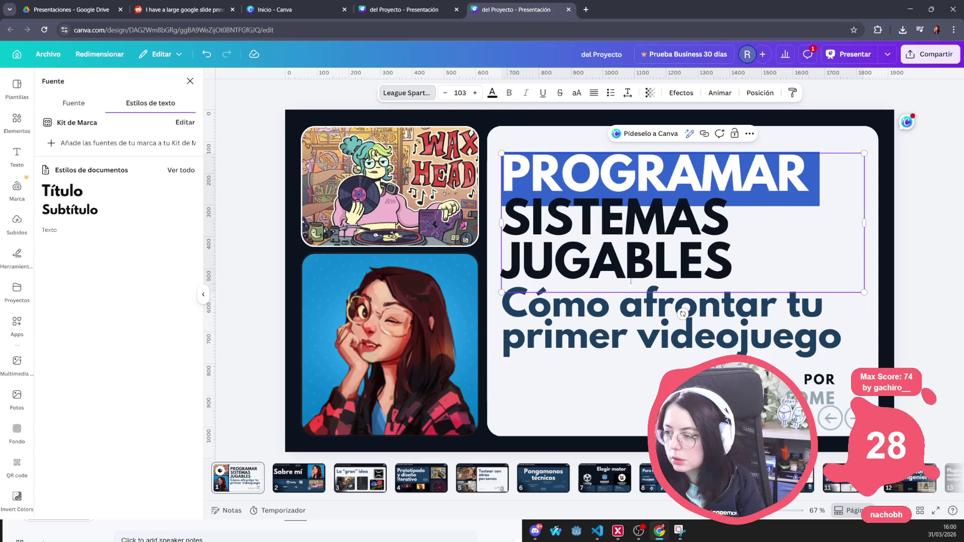
key("alt+Tab")
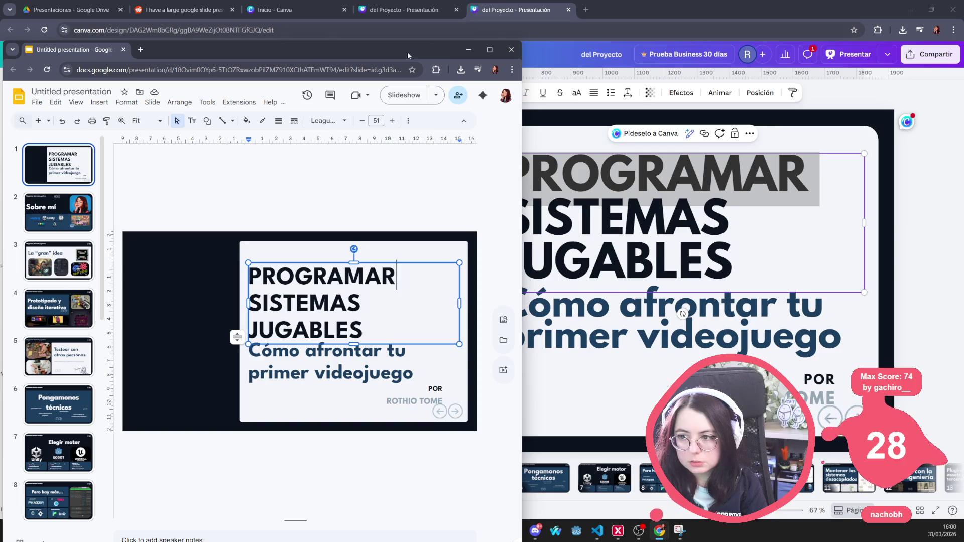
Maximize the Google Slides window and select its title box.
key("super+Up")
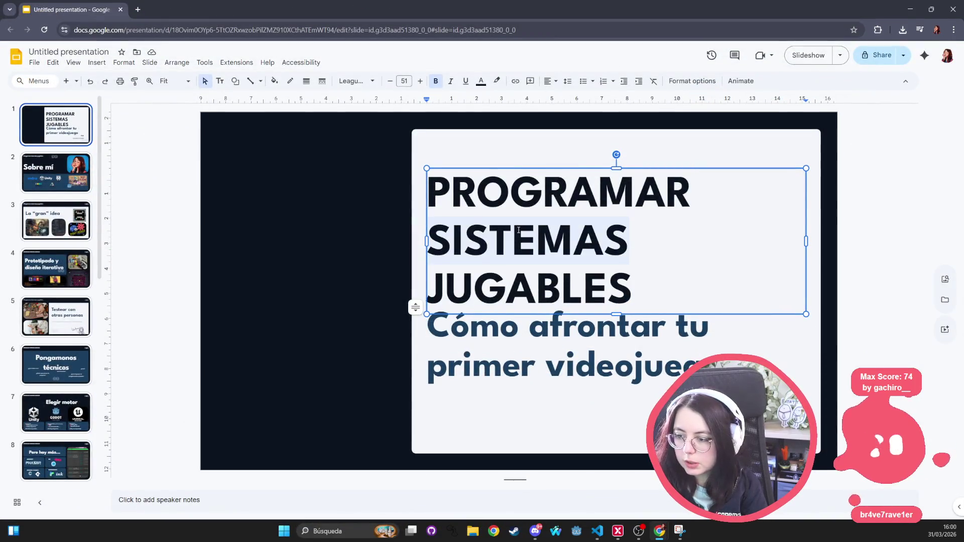
left_click(393, 187)
left_click(472, 187)
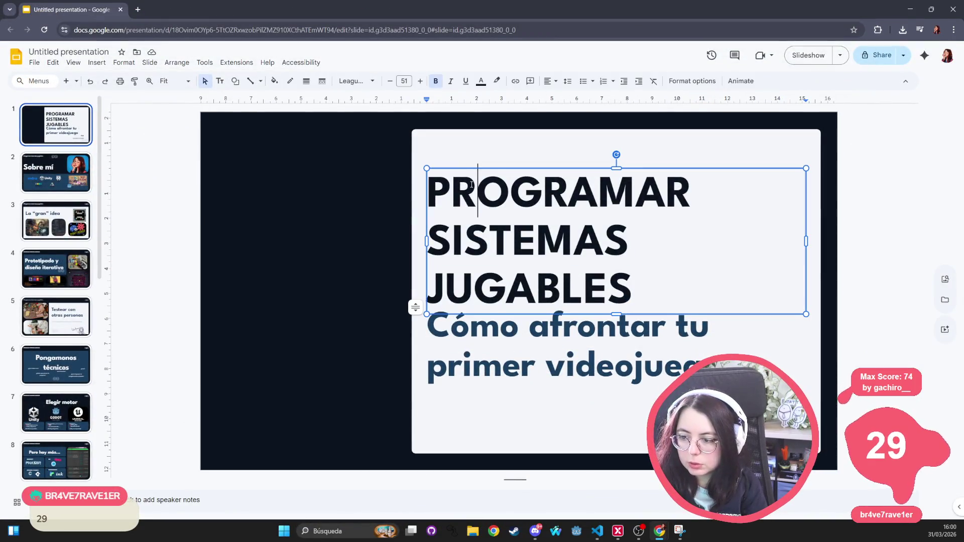
left_click(465, 167)
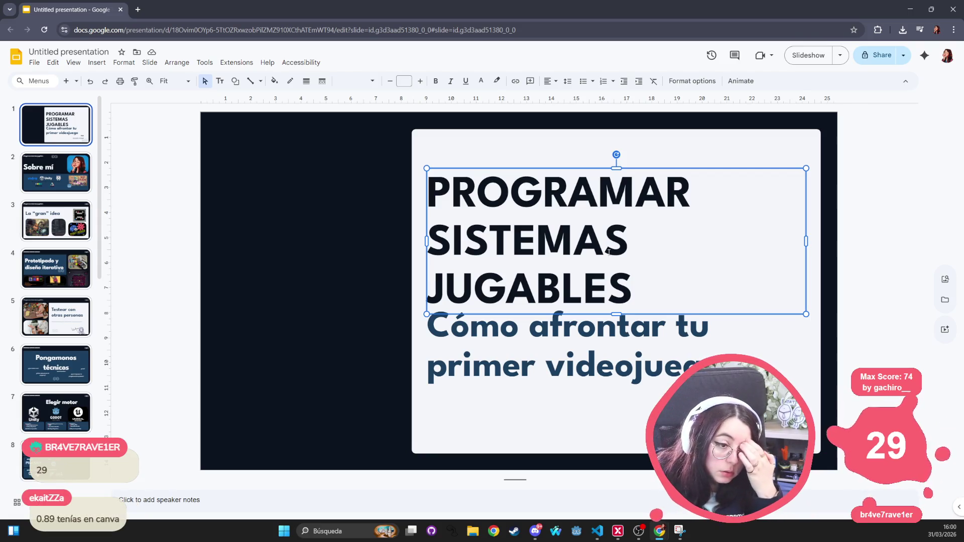
Select the whole Canva title and set its line spacing to 0.5.
key("alt+Tab")
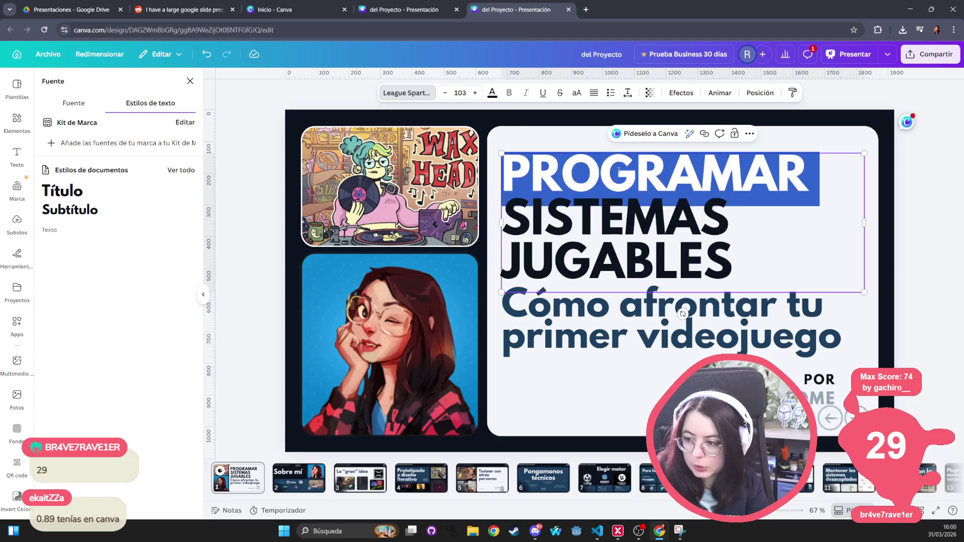
double_click(615, 219)
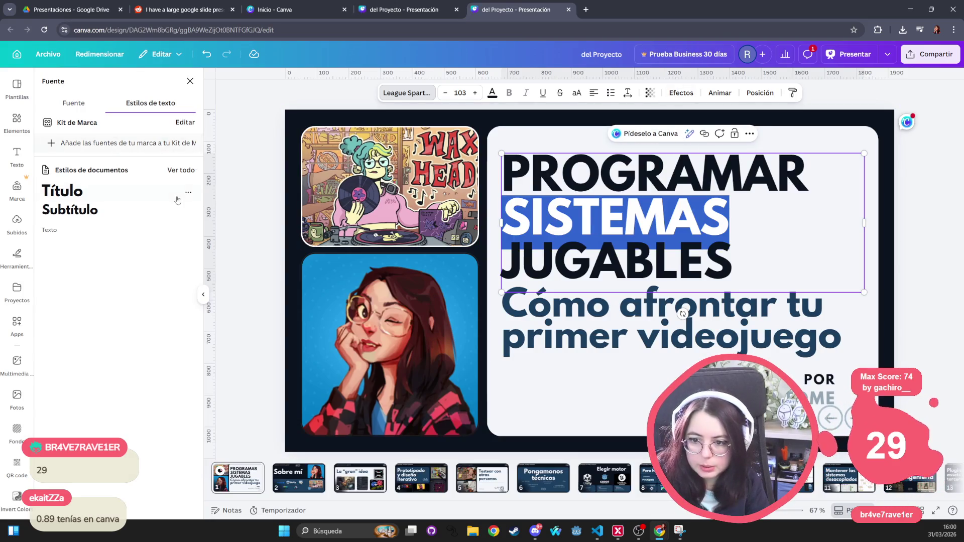
double_click(615, 259)
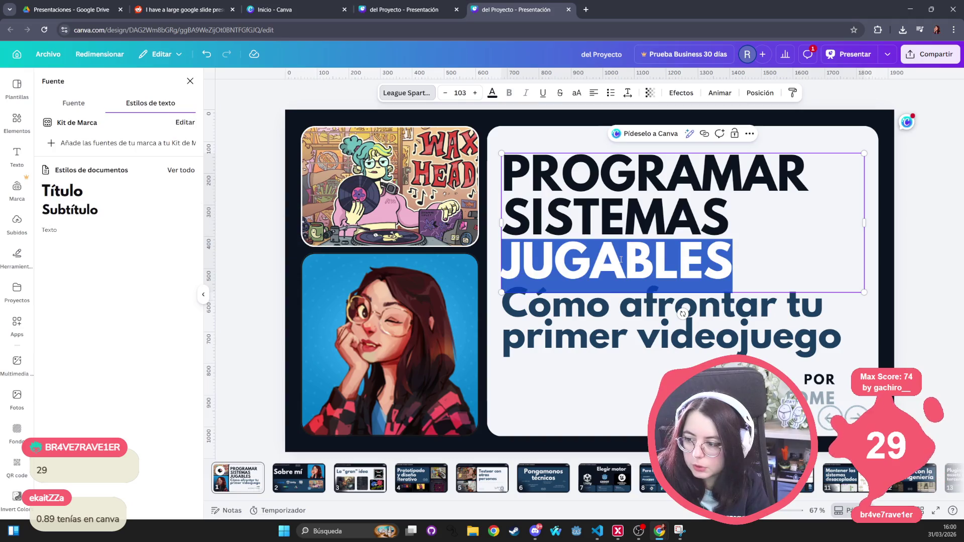
left_click(607, 181)
left_click(734, 256, "shift")
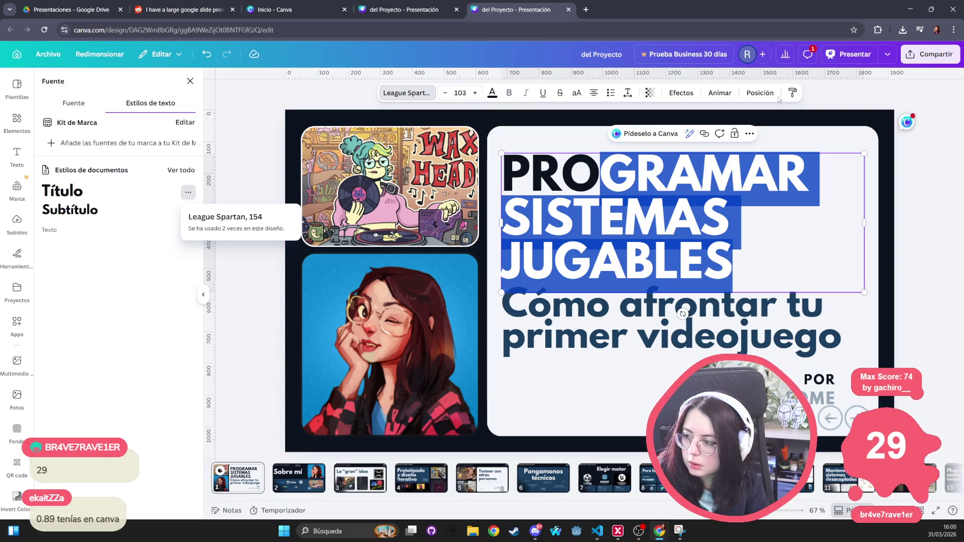
left_click(629, 93)
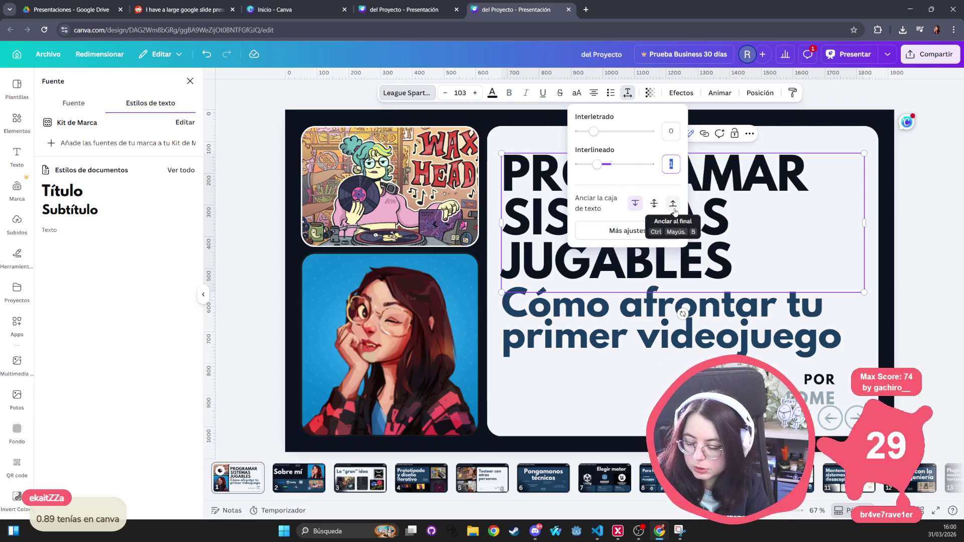
type("0.5")
key("Return")
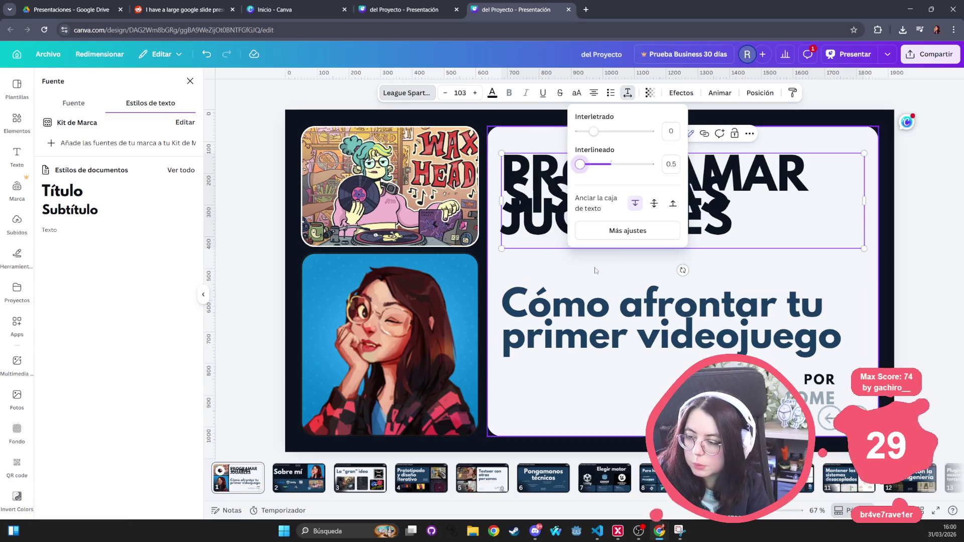
key("Escape")
Reselect the Canva title text, then select the Slides title box as an object.
left_click(524, 180)
mouse_move(511, 168)
left_mouse_down()
mouse_move(814, 176)
mouse_move(679, 221)
mouse_move(778, 213)
left_mouse_up()
key("alt+Tab")
left_click(534, 168)
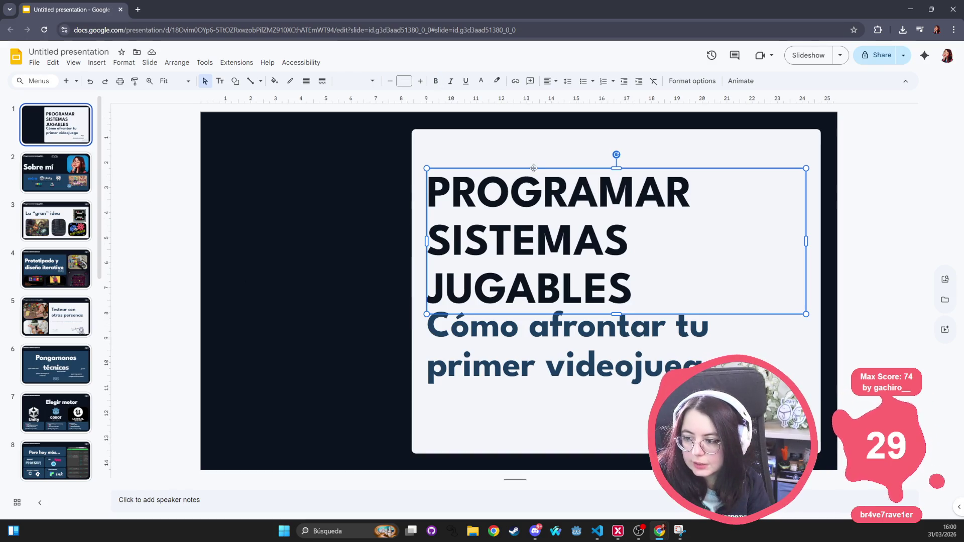
Give the Slides title a custom 0.06 line spacing, collapsing its three lines together.
left_click(569, 82)
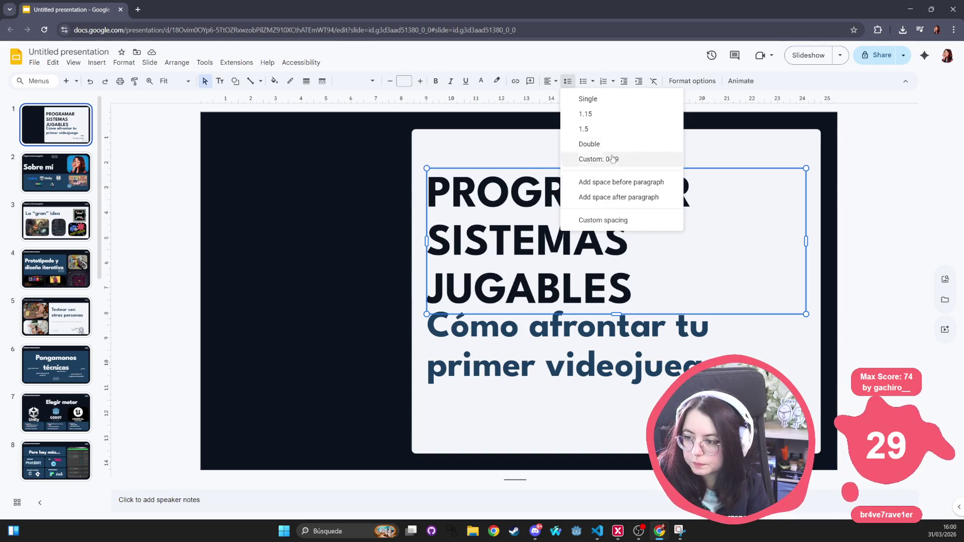
left_click(604, 222)
type("00")
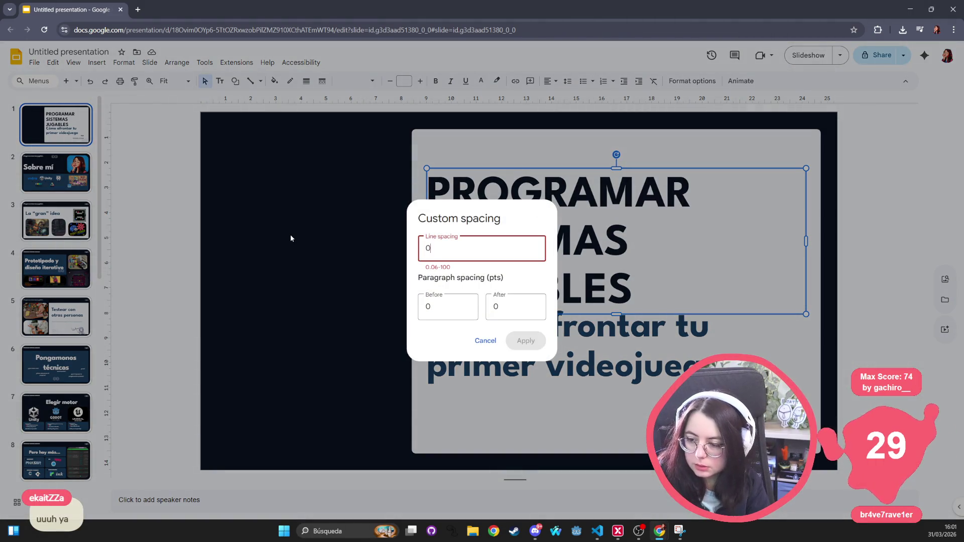
key("BackSpace")
type(".06")
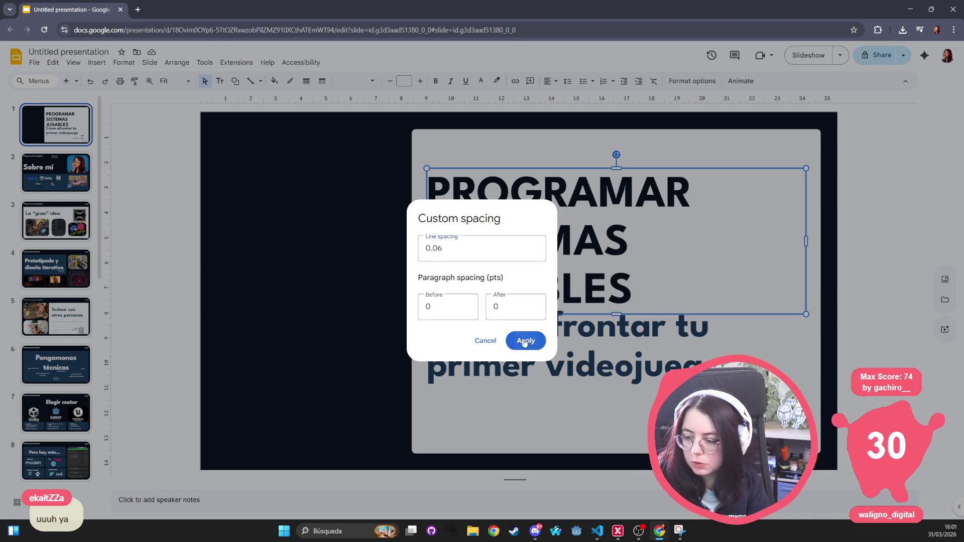
key("Return")
left_click(487, 172)
left_click(469, 182)
left_click(471, 173)
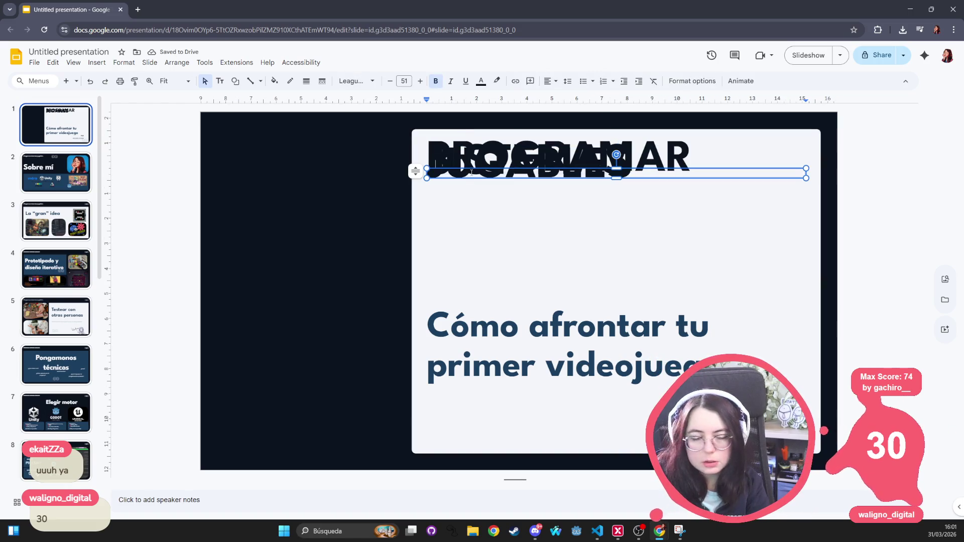
key("Escape")
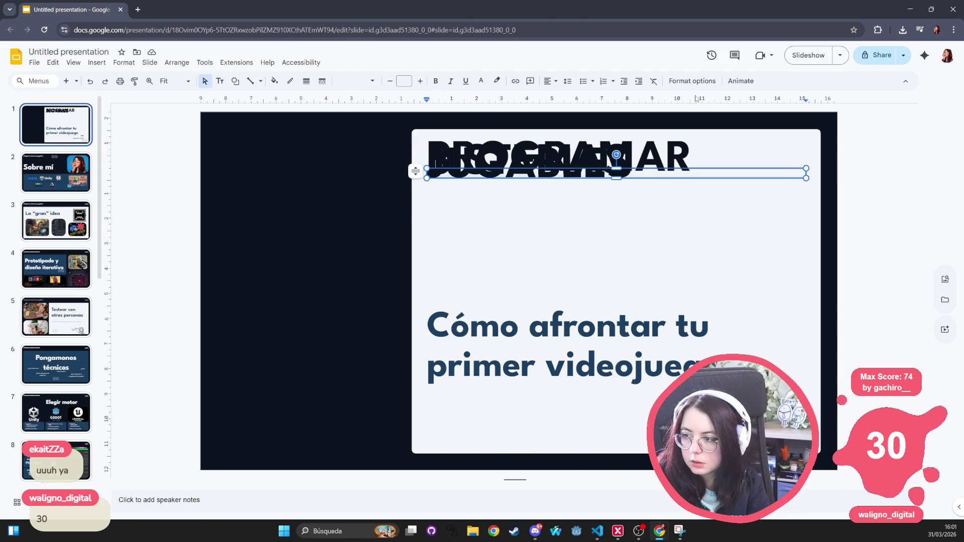
key("alt+Tab")
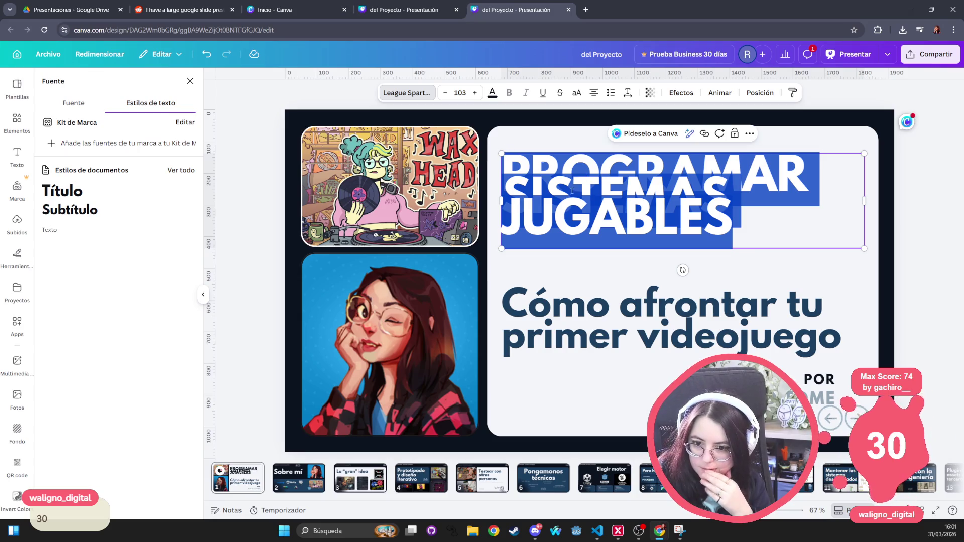
Return the Canva title's Interlineado to 0.89.
left_click(623, 95)
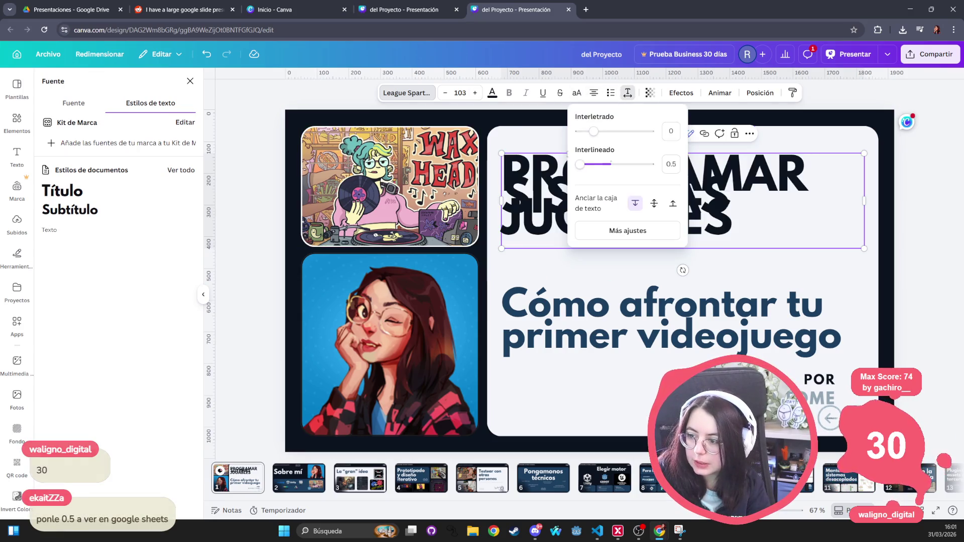
mouse_move(585, 165)
left_mouse_down()
mouse_move(603, 164)
mouse_move(593, 165)
left_mouse_up()
left_click(663, 165)
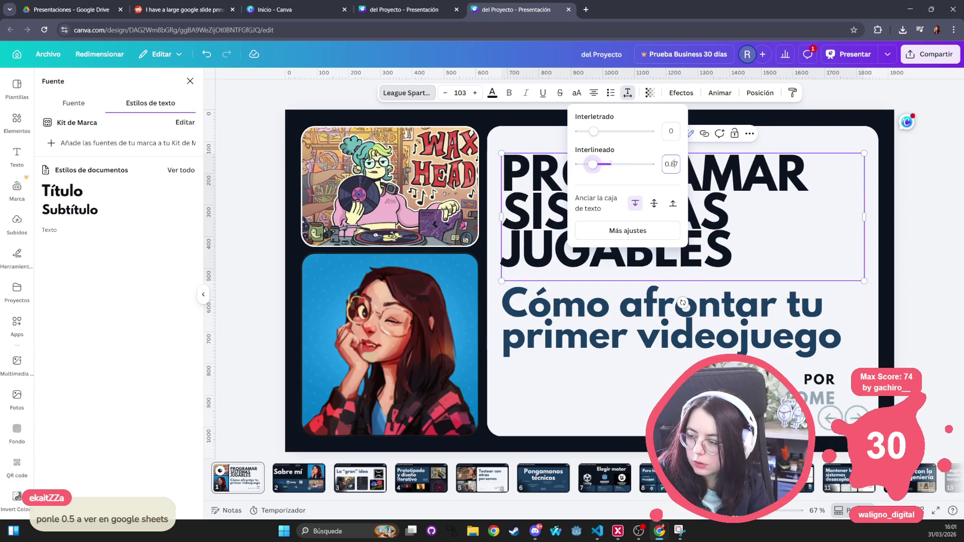
type("0")
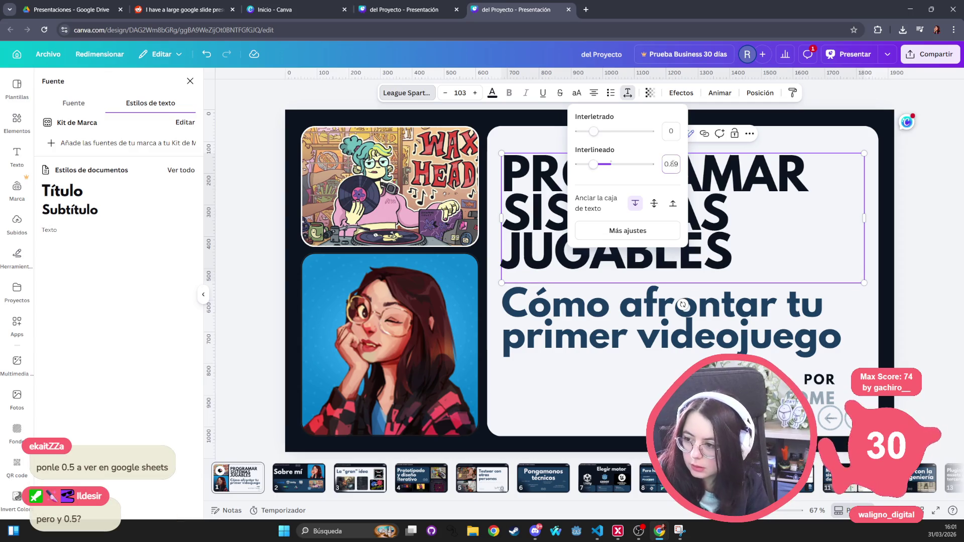
left_click(841, 240)
key("alt+Tab")
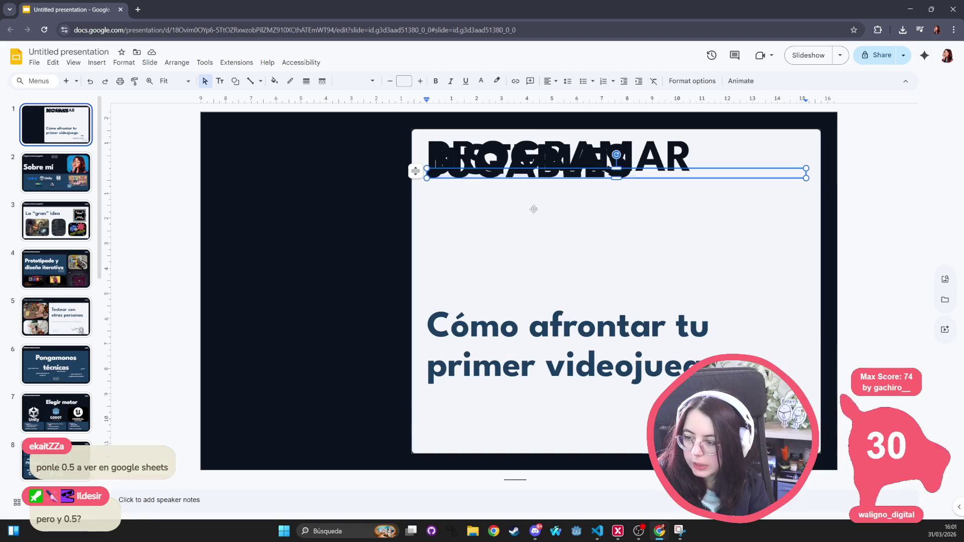
Apply a custom 0.89 line spacing to the Slides title, then undo and redo changes.
left_click(568, 81)
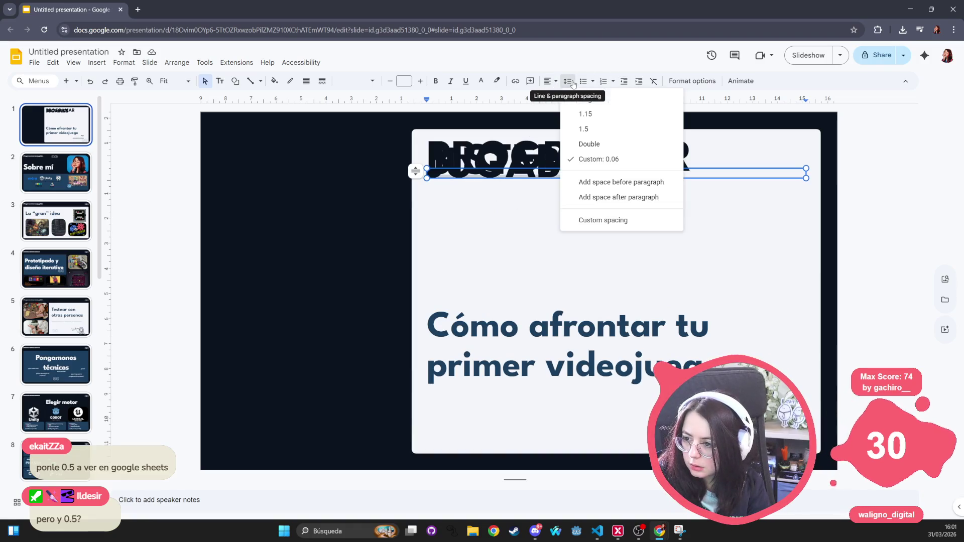
left_click(630, 219)
key("ctrl+a")
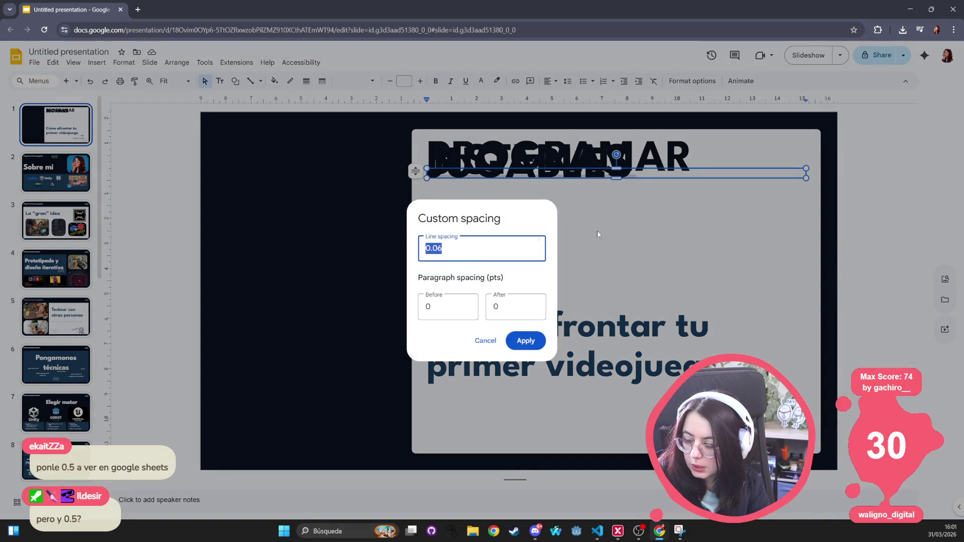
type("0.89")
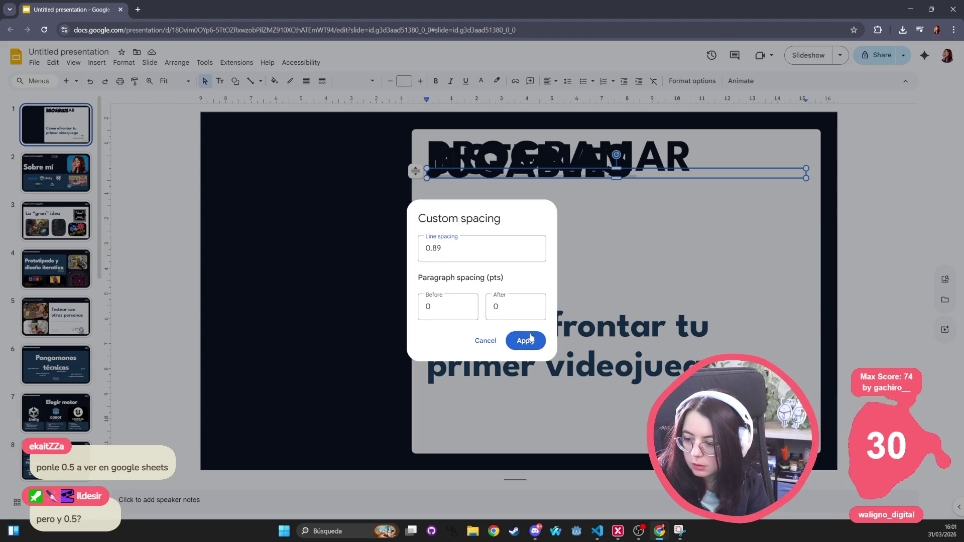
left_click(532, 341)
left_click(640, 193)
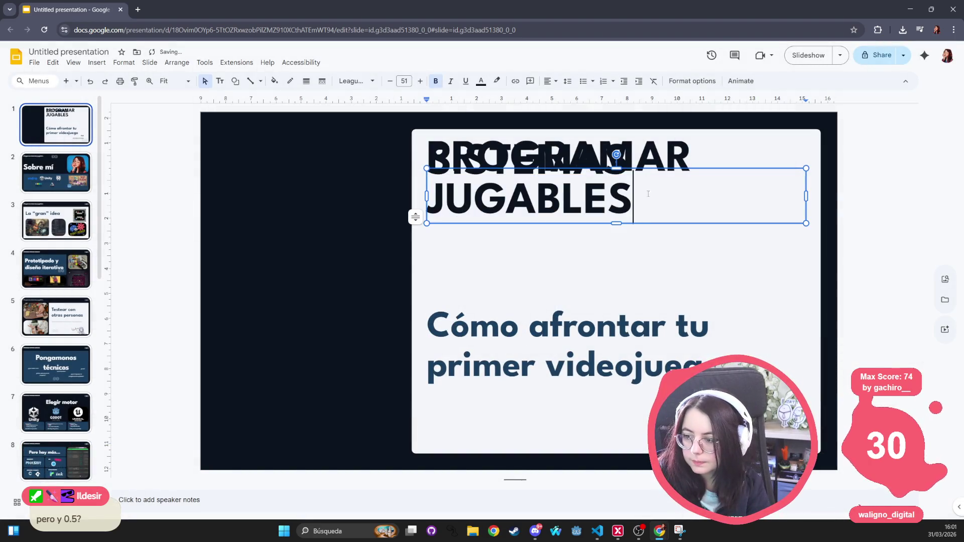
key("ctrl+z")
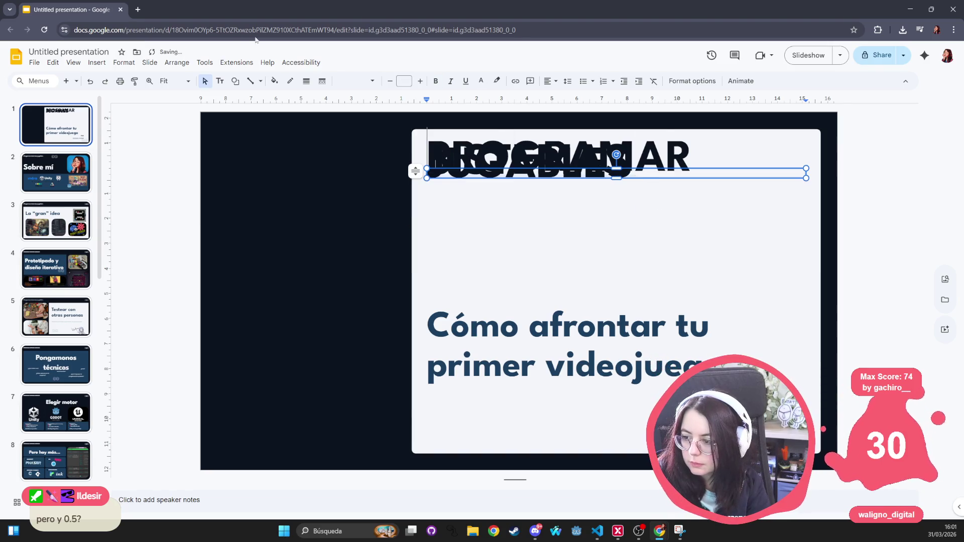
key("ctrl+z")
key("ctrl+y")
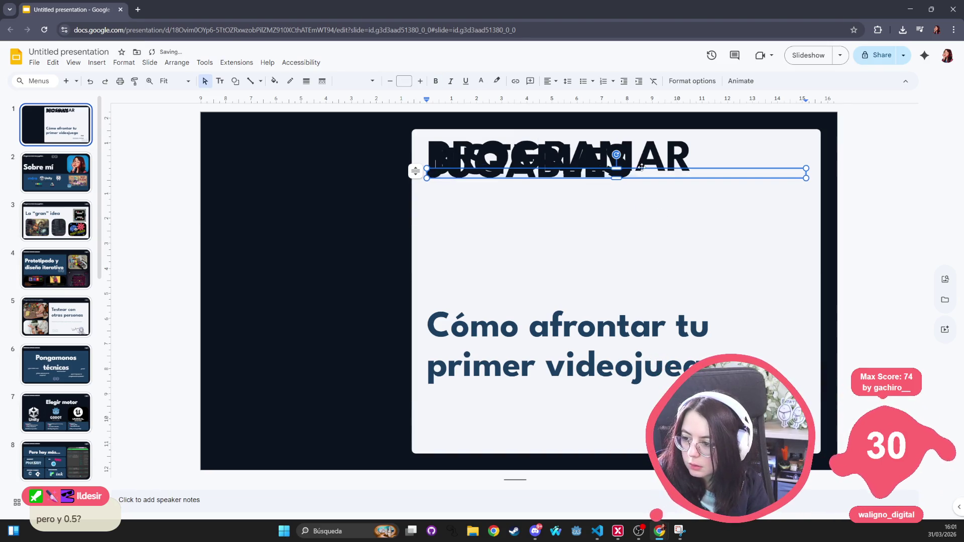
Reapply the 0.89 custom line spacing to the Slides title and compare with Canva.
left_click(690, 82)
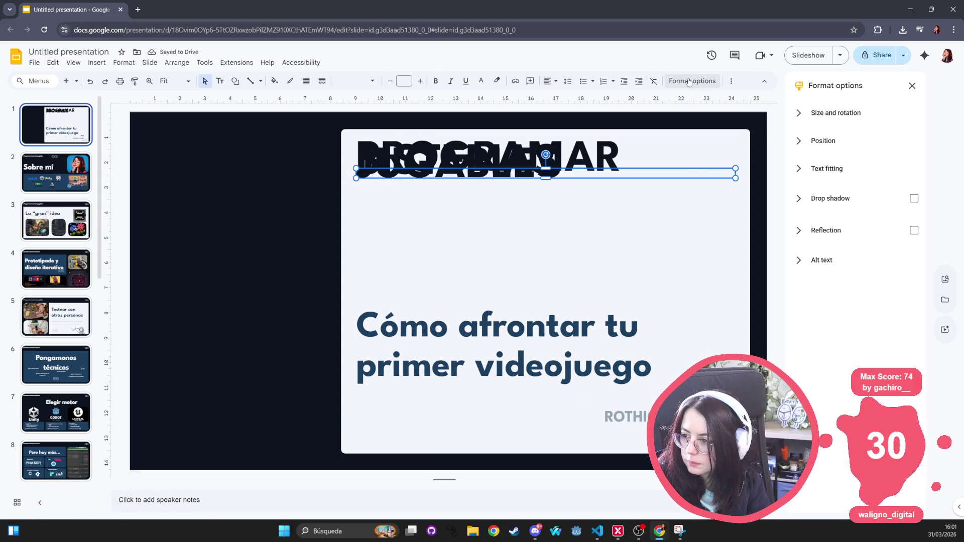
left_click(568, 83)
left_click(614, 224)
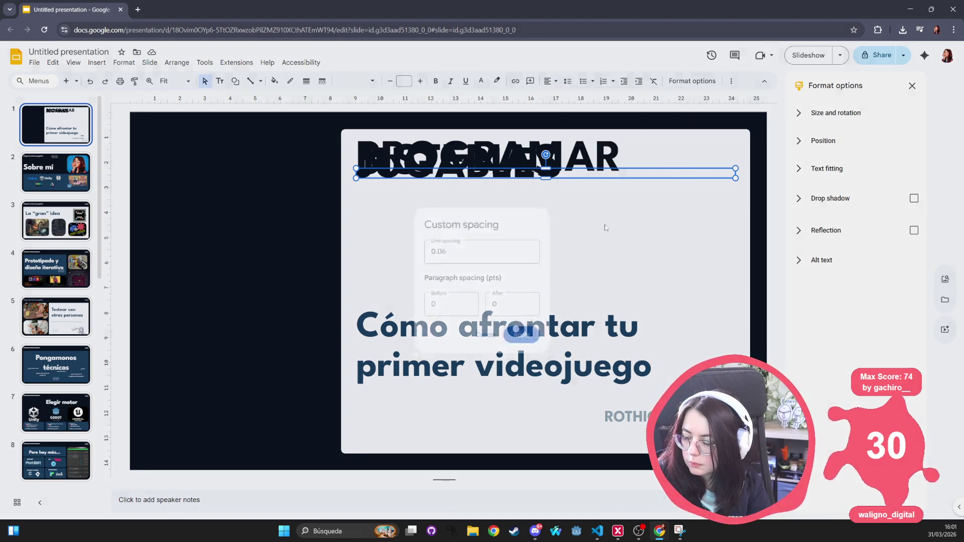
key("BackSpace")
key("BackSpace")
type("89")
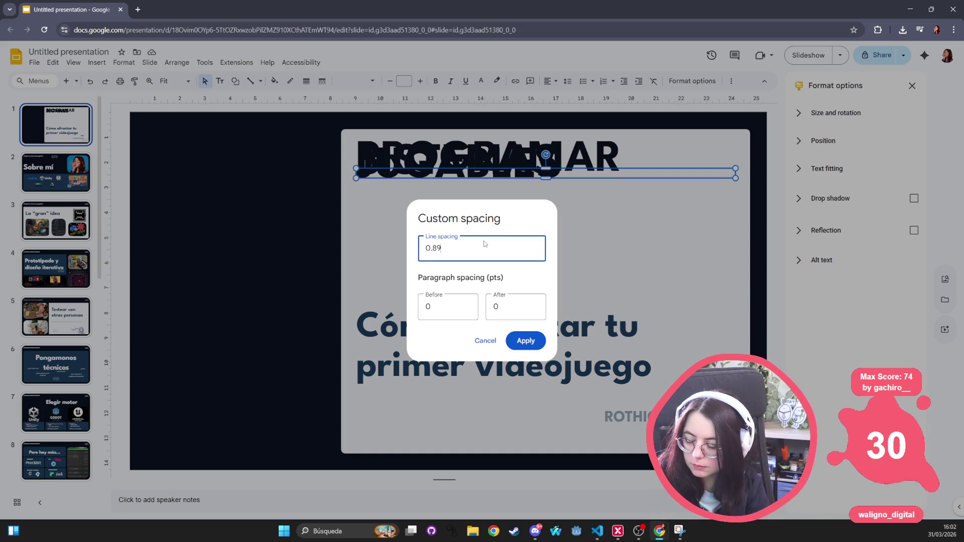
left_click(512, 343)
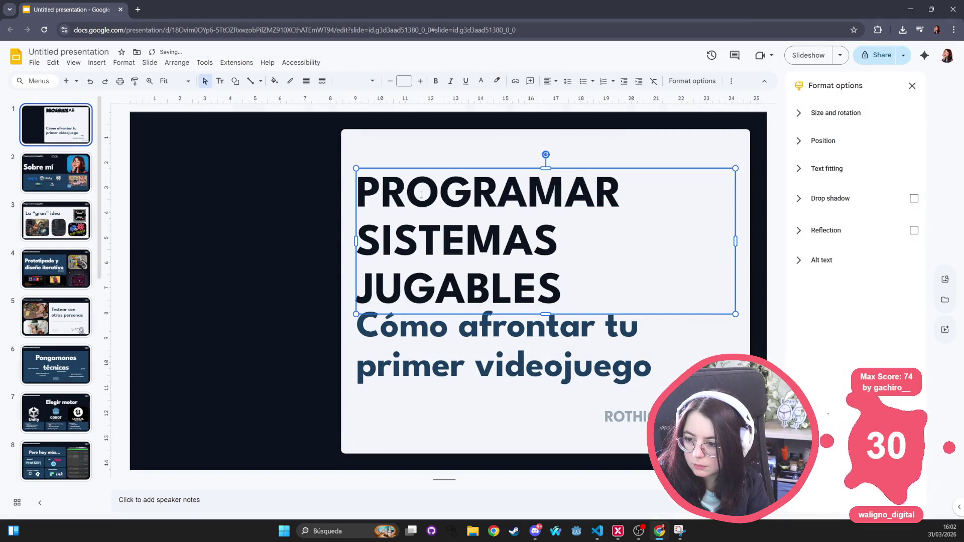
left_click(477, 196)
mouse_move(478, 196)
left_mouse_down()
mouse_move(552, 211)
mouse_move(567, 293)
left_mouse_up()
key("alt+Tab")
key("alt+Tab")
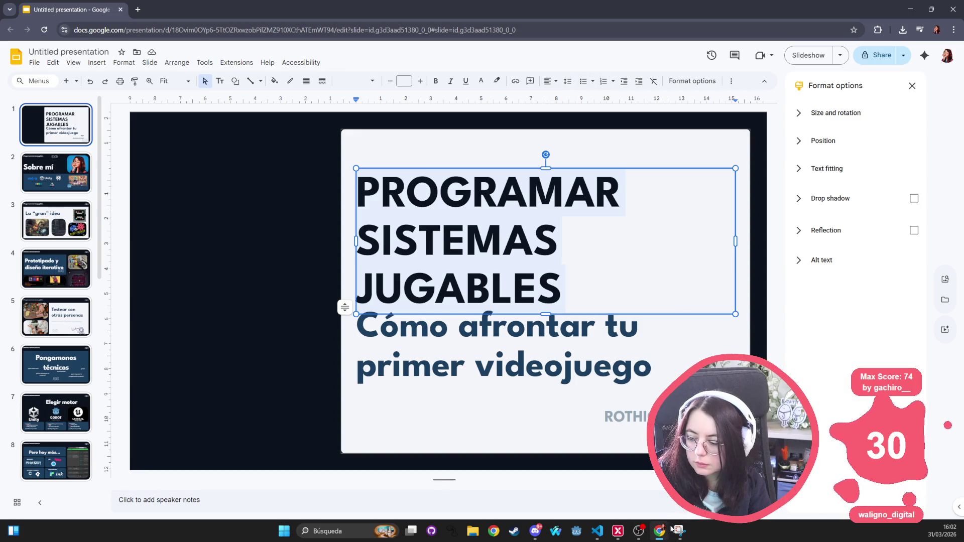
key("alt+Tab")
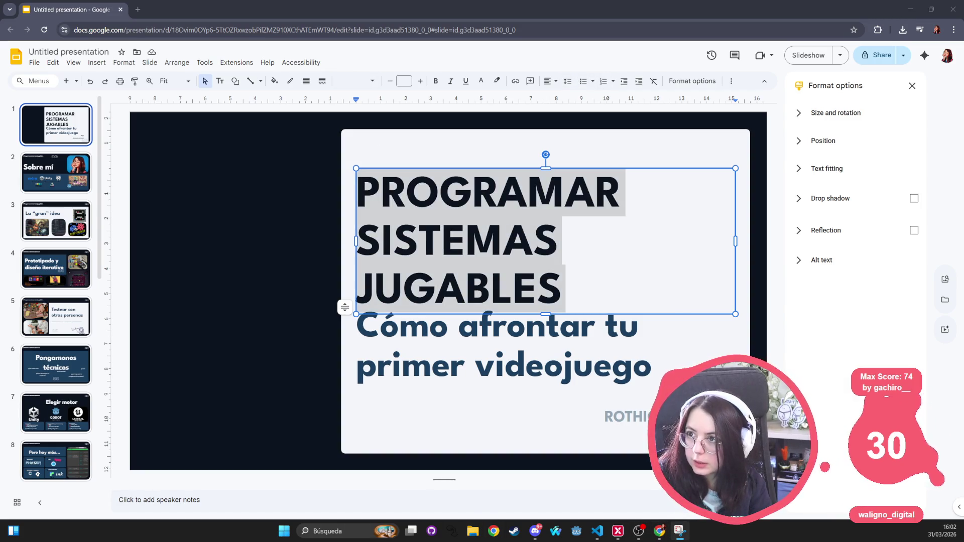
key("alt+Tab")
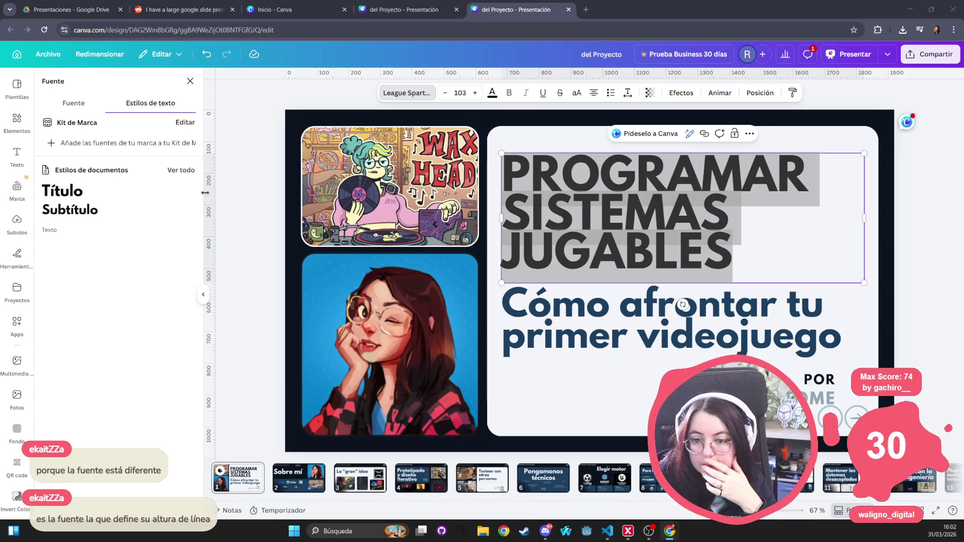
Close Canva's font panel and open the Untitled presentation from Drive's Presentaciones folder.
left_click(402, 94)
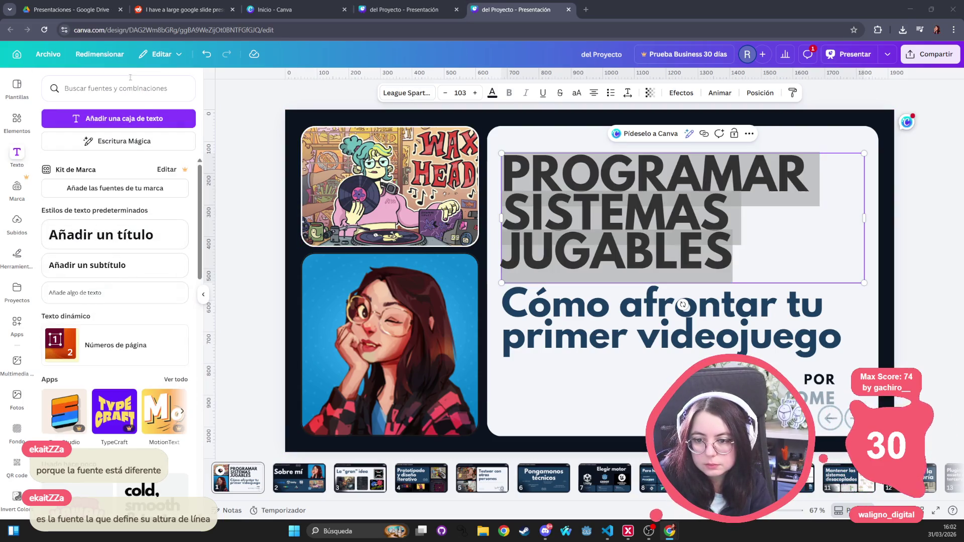
left_click(105, 11)
left_click(181, 10)
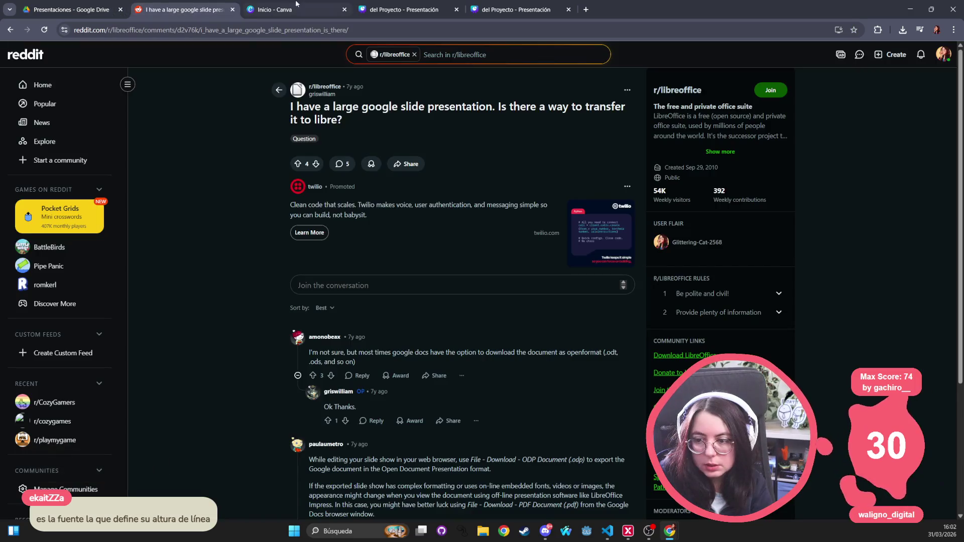
left_click(293, 7)
left_click(397, 9)
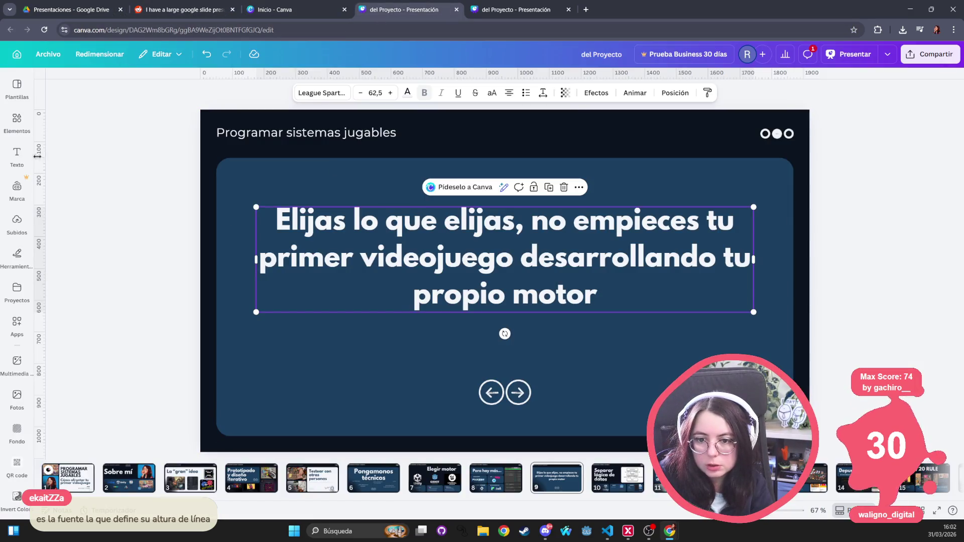
left_click(61, 12)
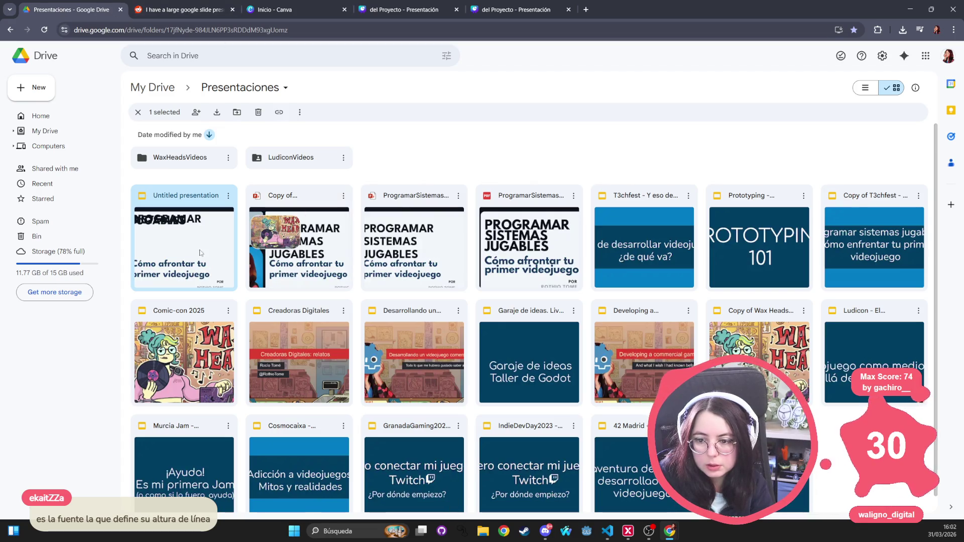
double_click(198, 234)
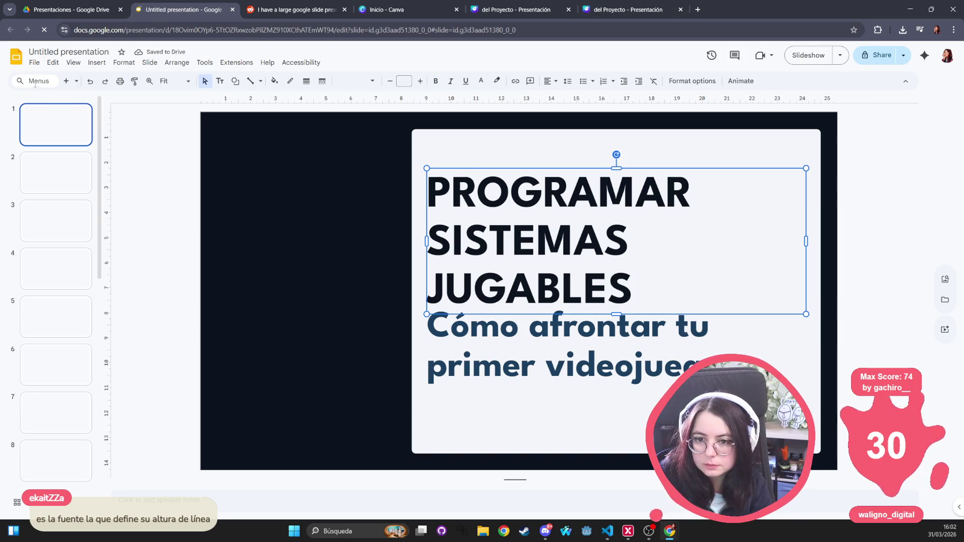
Set the Slides title to League Spartan Extra Bold and bring up Canva's title slide.
left_click(373, 82)
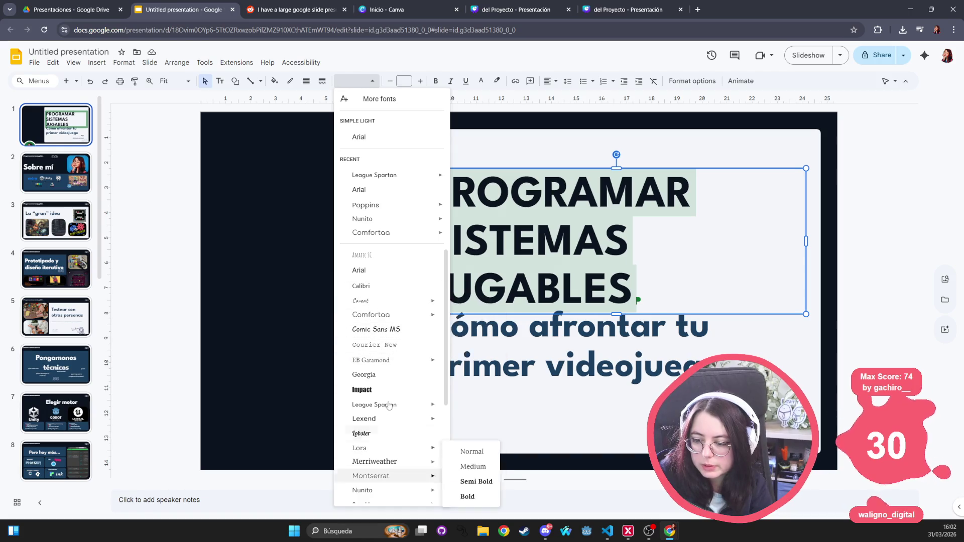
left_click(374, 405)
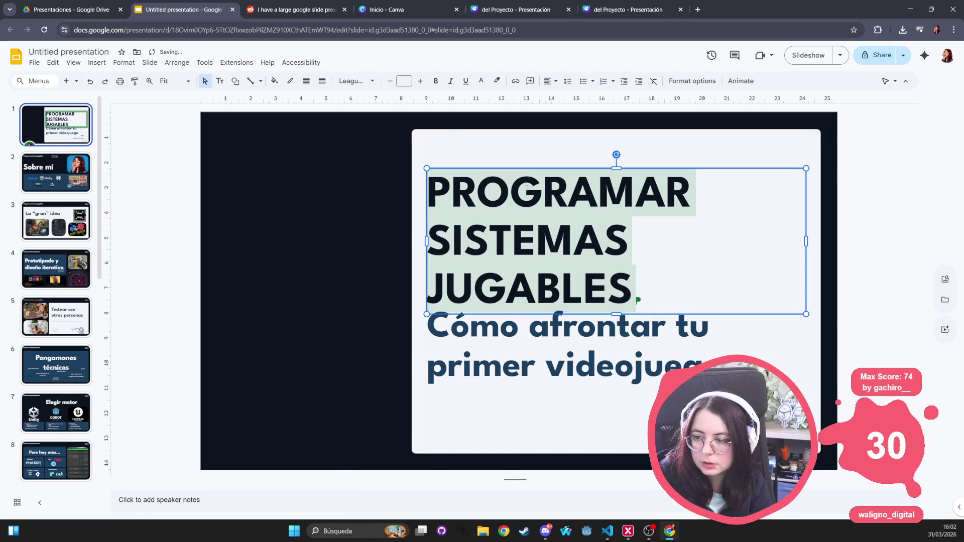
left_click(371, 81)
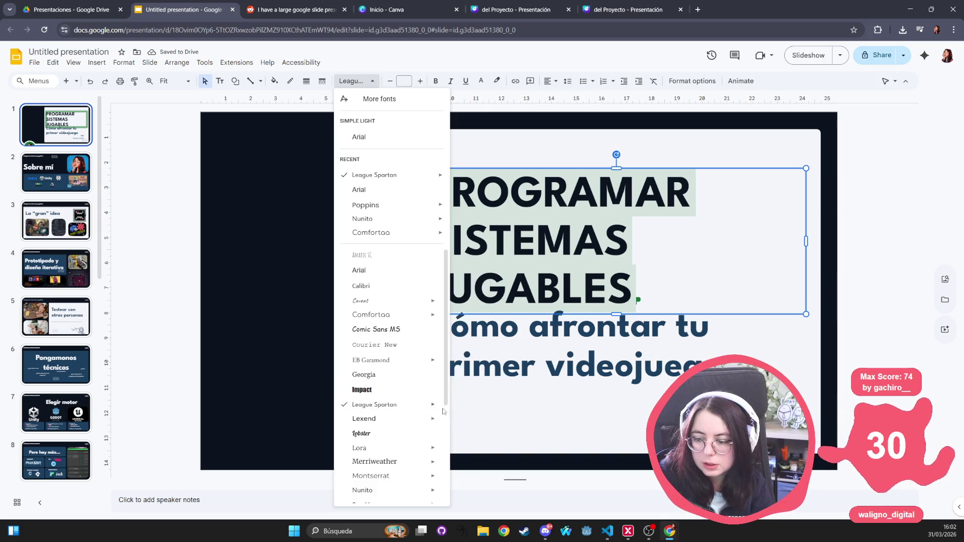
mouse_move(435, 407)
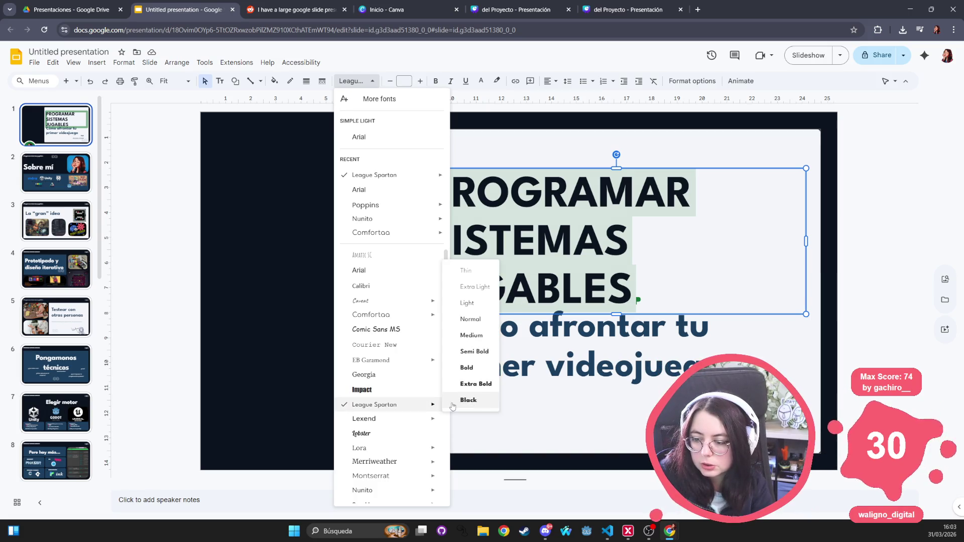
left_click(468, 369)
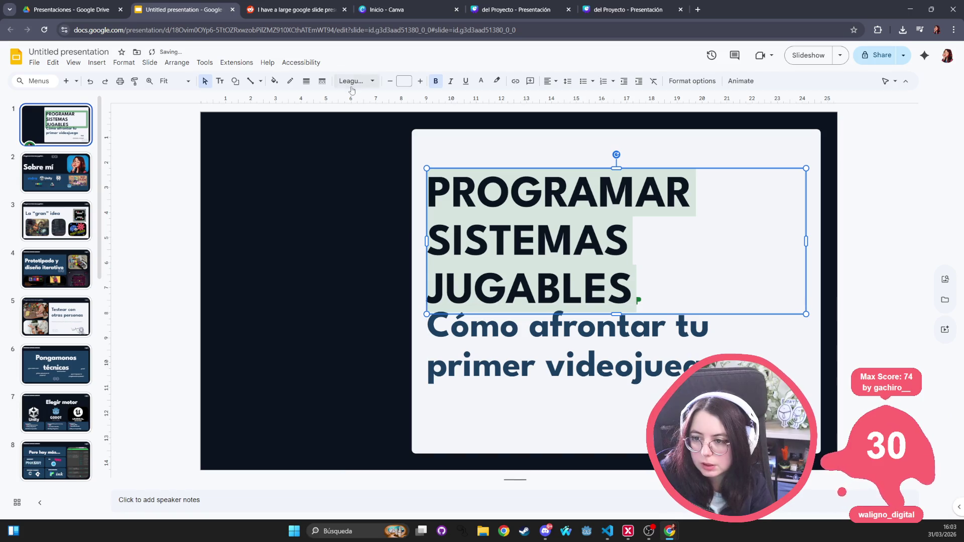
left_click(380, 83)
mouse_move(381, 411)
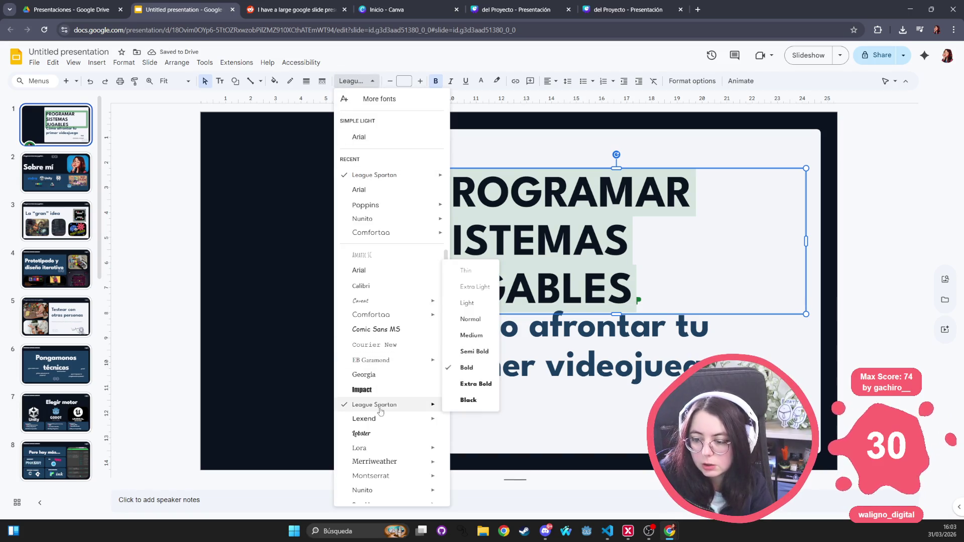
left_click(479, 382)
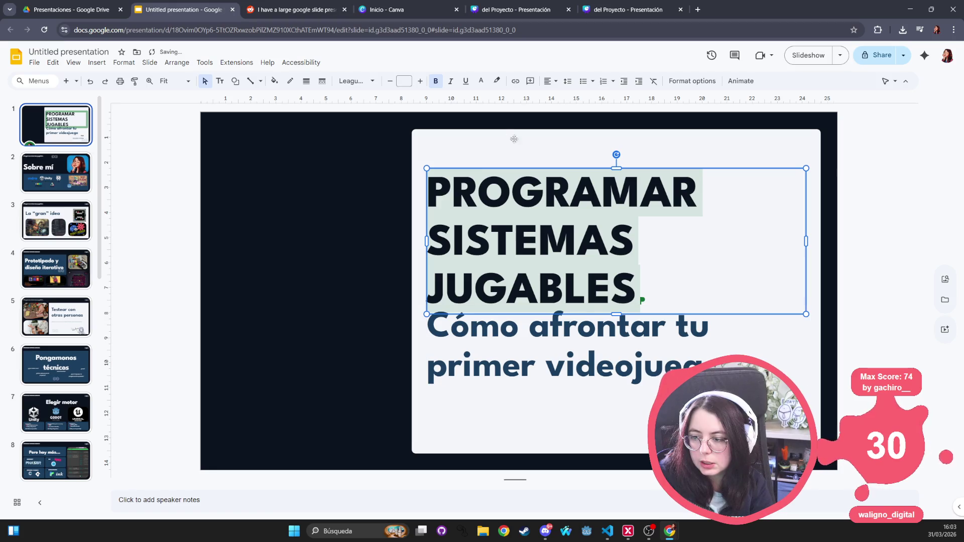
left_click(521, 10)
left_click(625, 10)
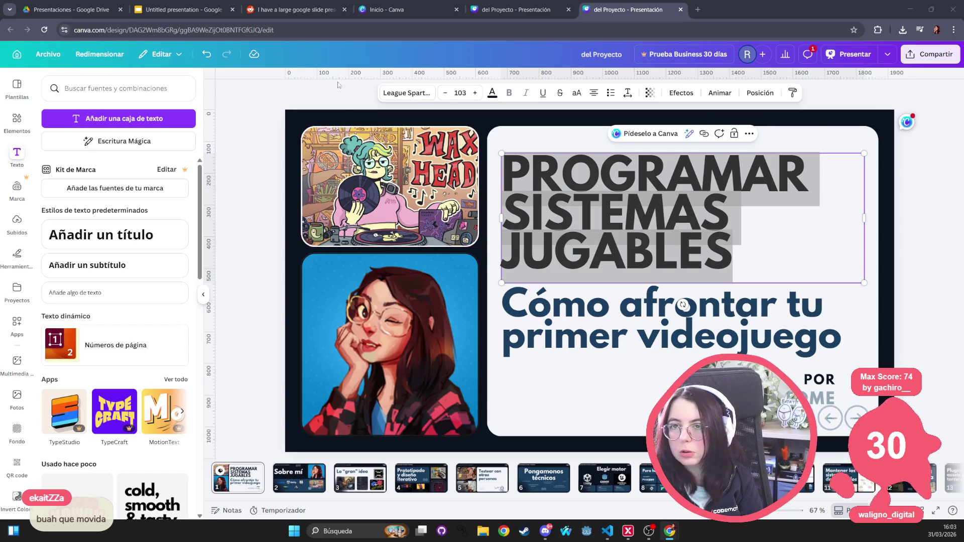
Return to the Slides copy's Sobre mí slide and show an image's size and rotation.
key("alt+Tab")
double_click(502, 197)
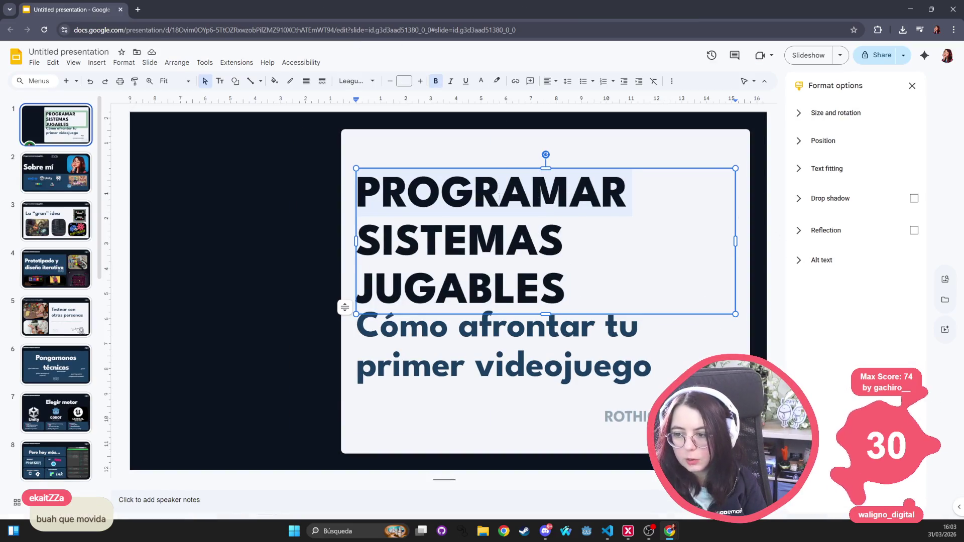
key("ctrl+z")
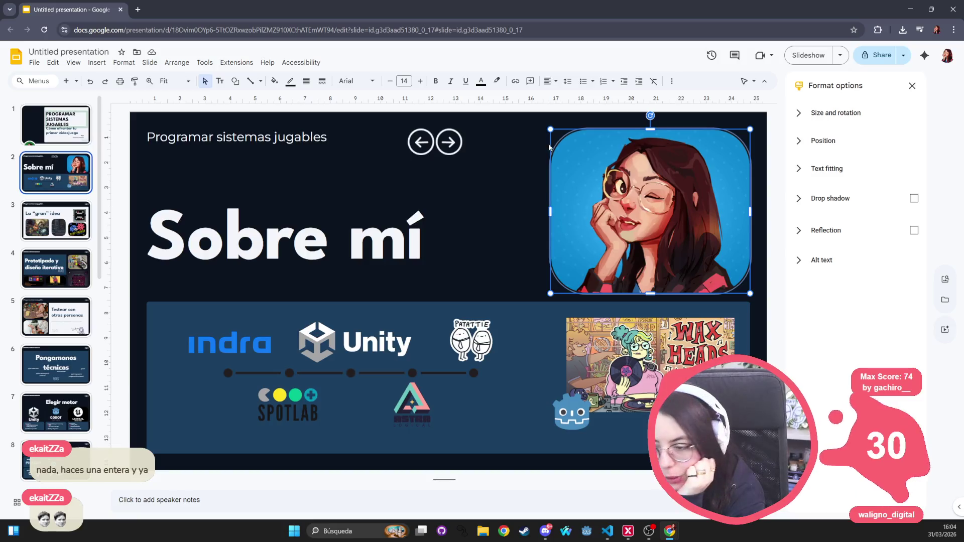
key("ctrl+z")
left_click(836, 113)
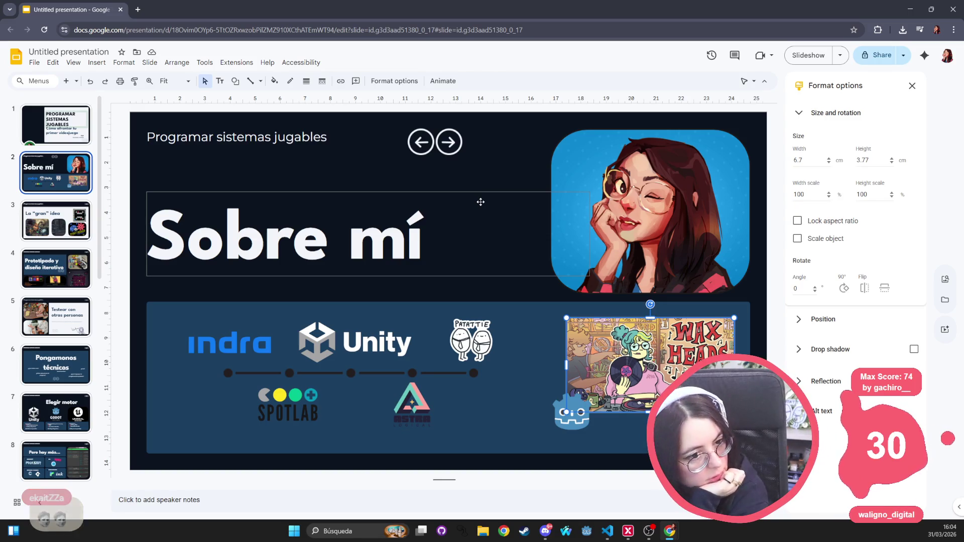
Check the Unity logo and Wax Heads picture sizes, then go to La “gran” idea.
left_click(390, 333)
key("Tab")
key("Tab")
key("Tab")
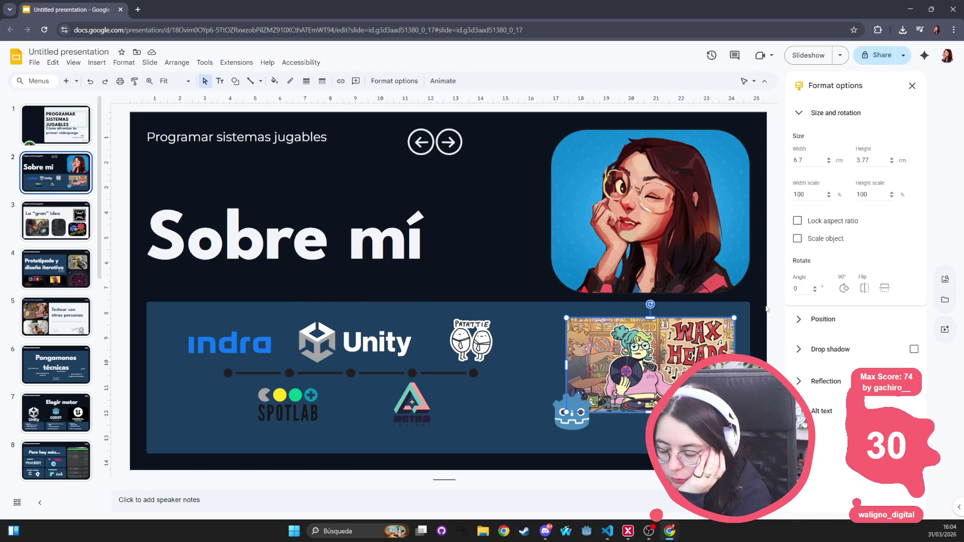
left_click(53, 215)
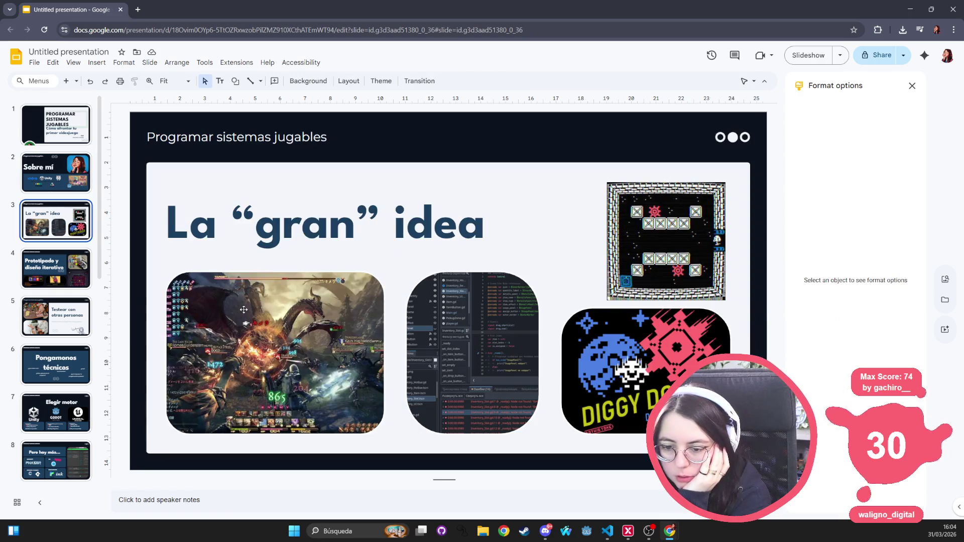
left_click(345, 310)
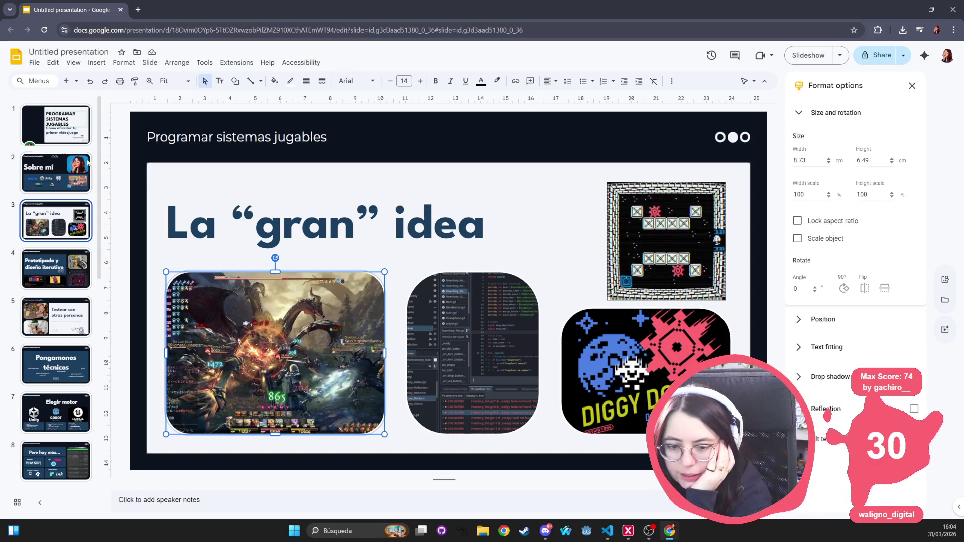
left_click(235, 81)
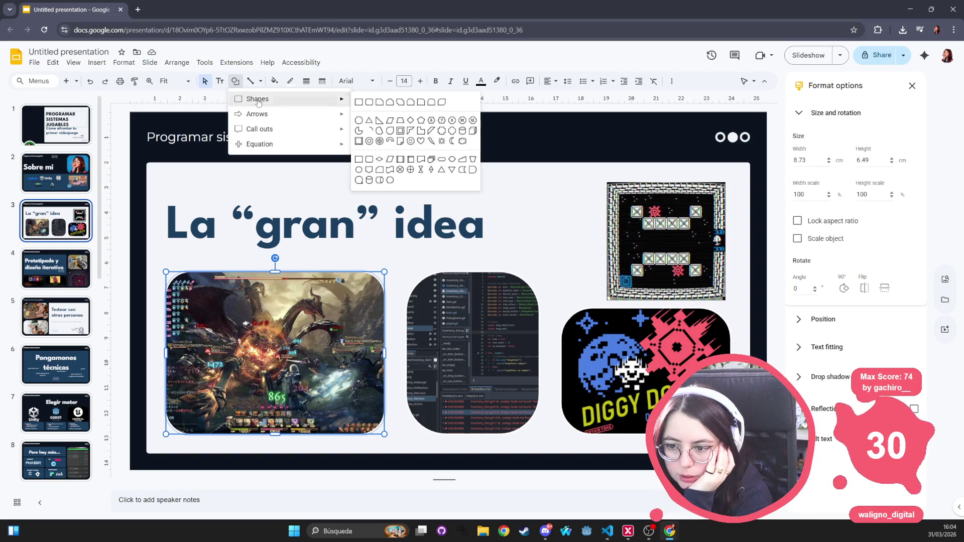
mouse_move(326, 99)
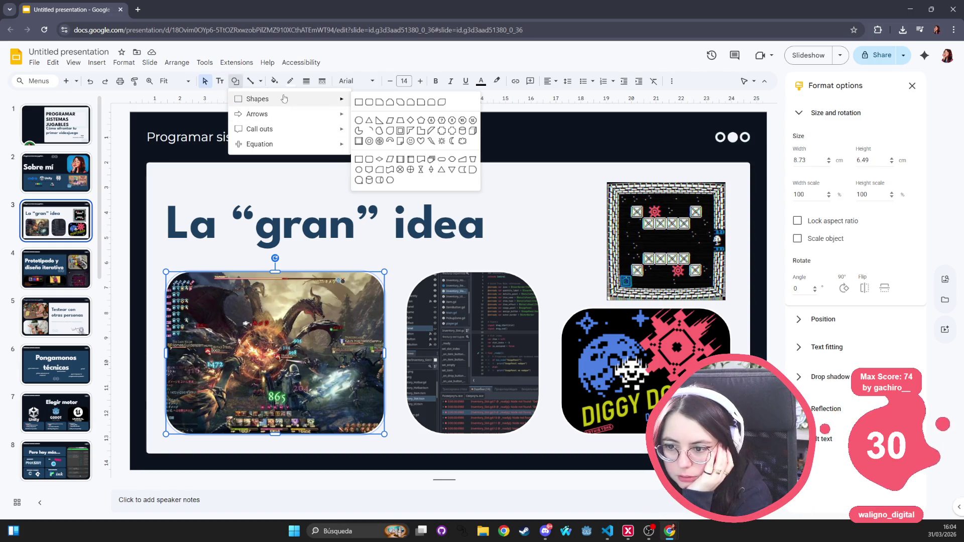
left_click(399, 110)
mouse_move(330, 169)
left_mouse_down()
mouse_move(452, 276)
mouse_move(477, 285)
mouse_move(470, 282)
left_mouse_up()
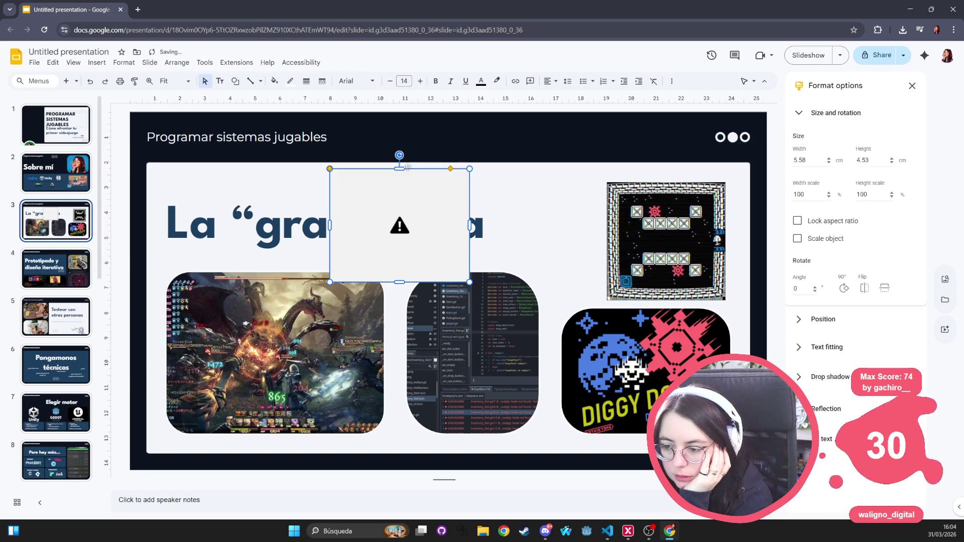
right_click(405, 191)
left_click(393, 219)
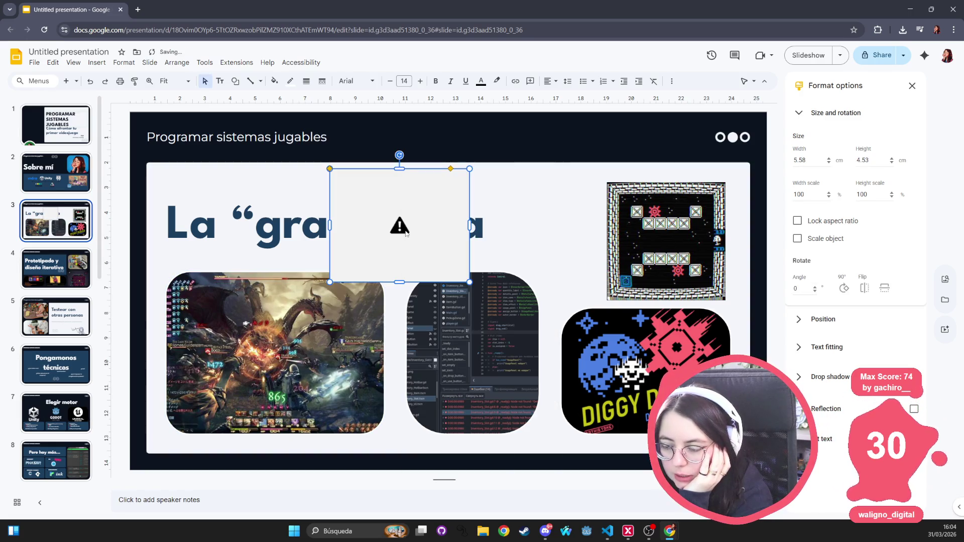
right_click(405, 216)
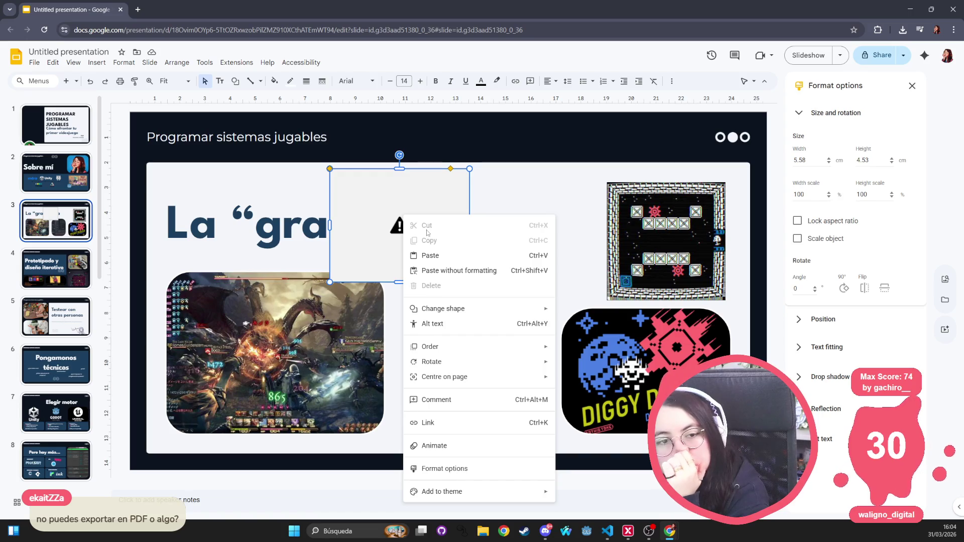
left_click(394, 198)
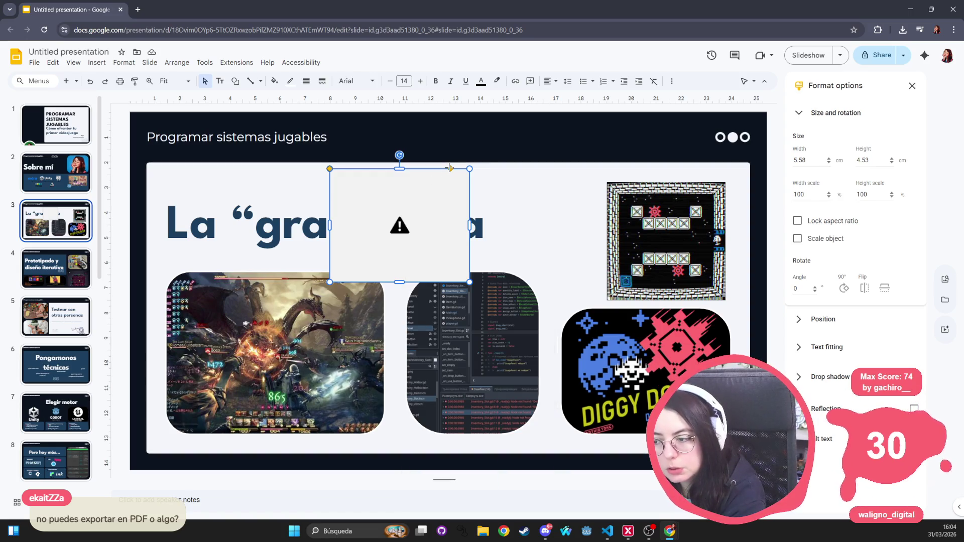
mouse_move(442, 175)
left_mouse_down()
mouse_move(424, 200)
mouse_move(446, 189)
left_mouse_up()
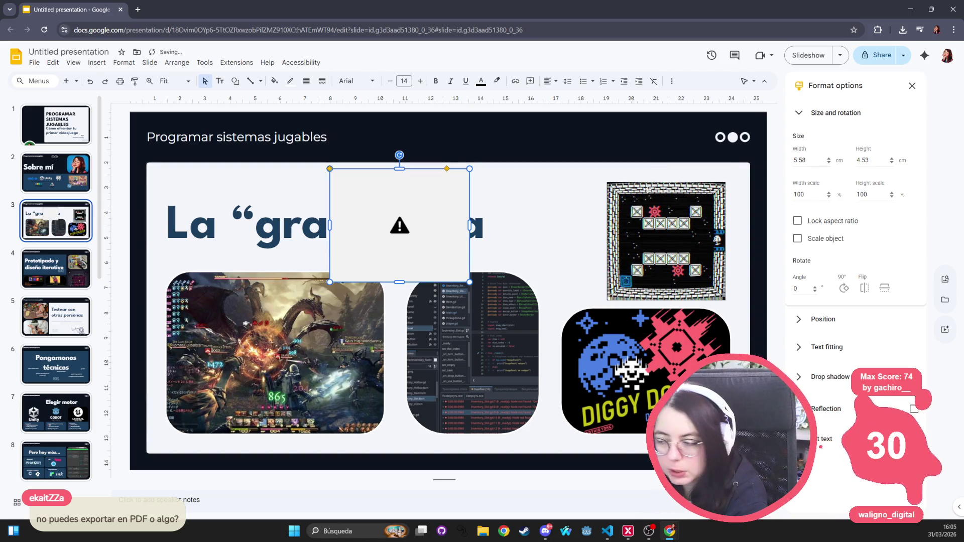
left_click(637, 242)
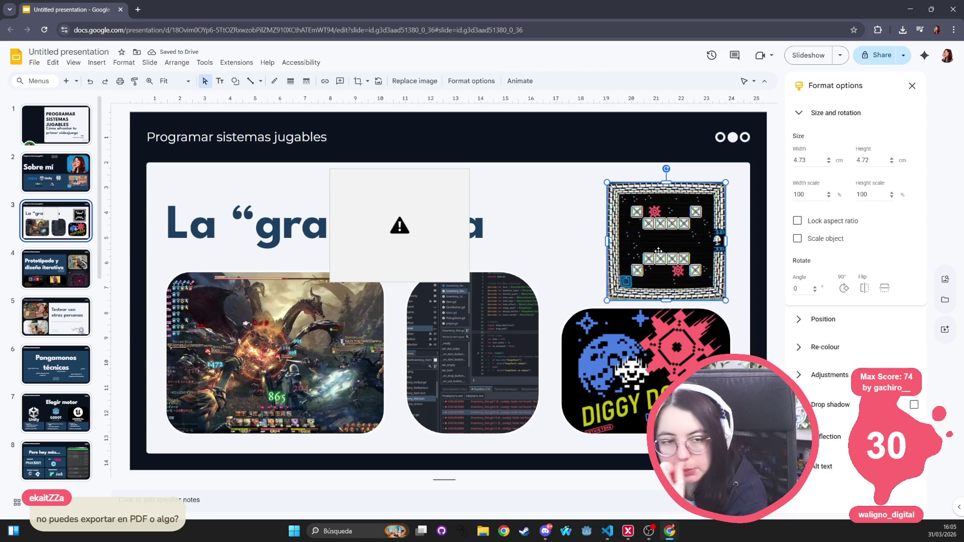
left_click(444, 251)
key("Delete")
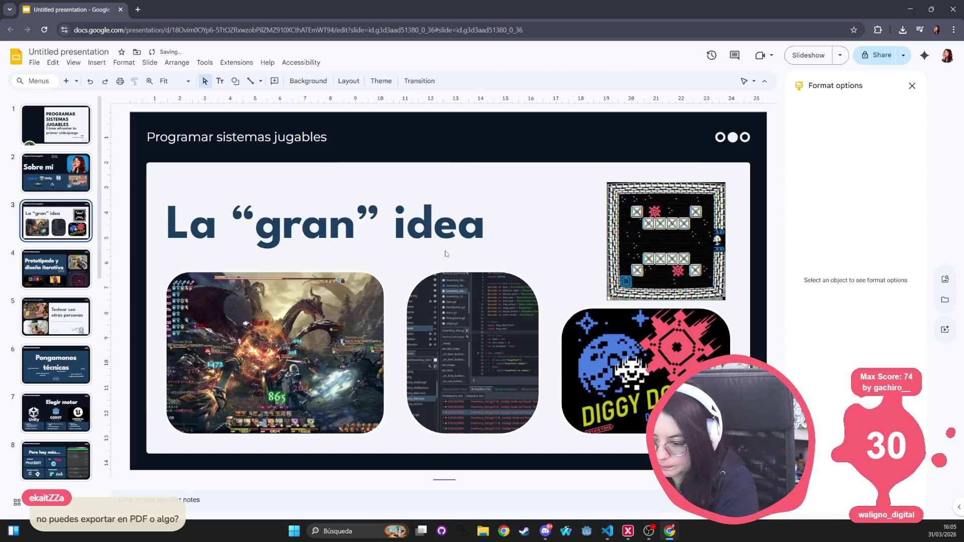
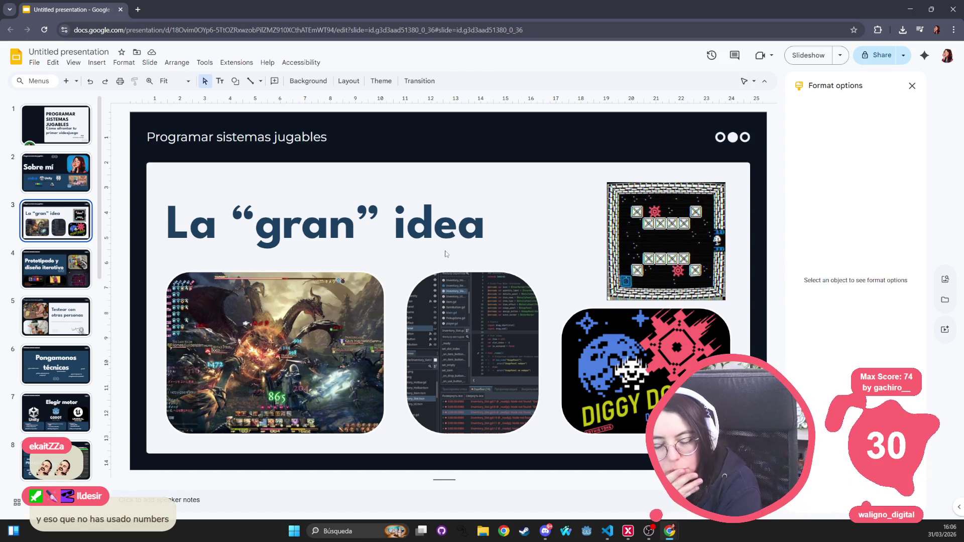
Search Google for 'numbers slide' in a new tab and skim the results.
left_click(135, 10)
type("numbers+")
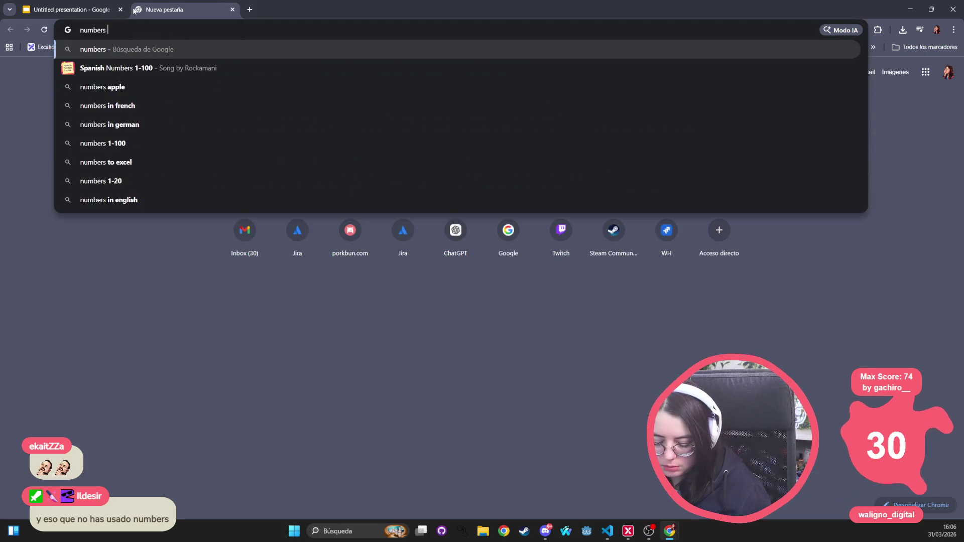
type("slide")
key("Return")
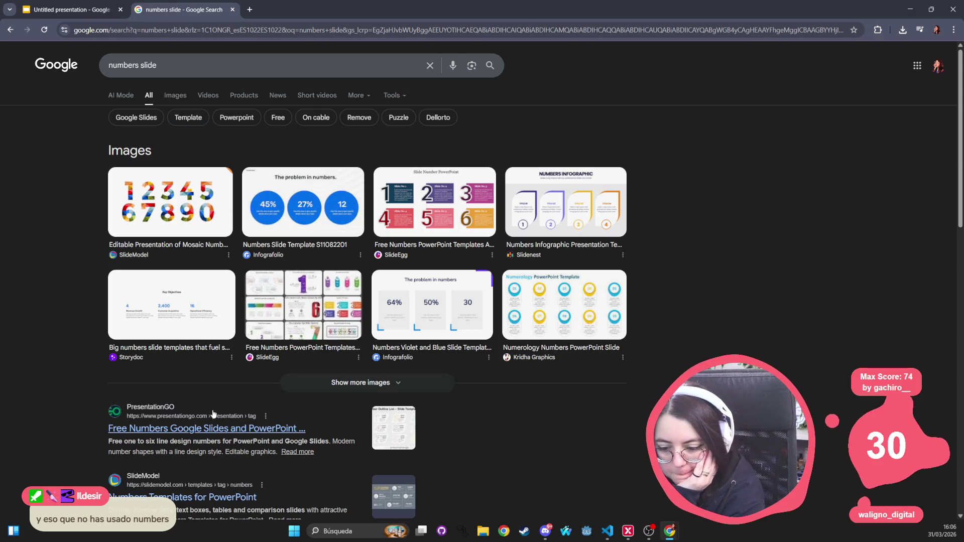
scroll(191, 377, "down", 5)
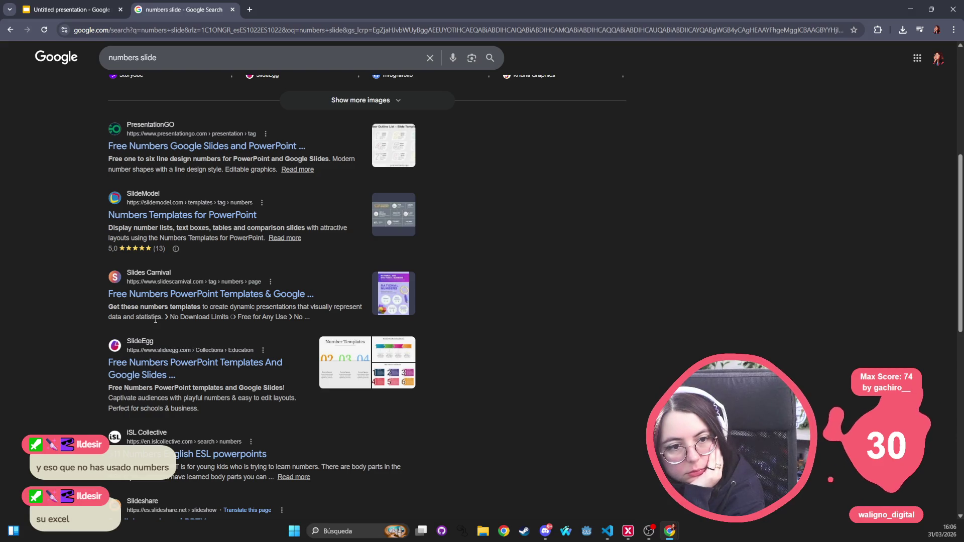
scroll(156, 320, "up", 5)
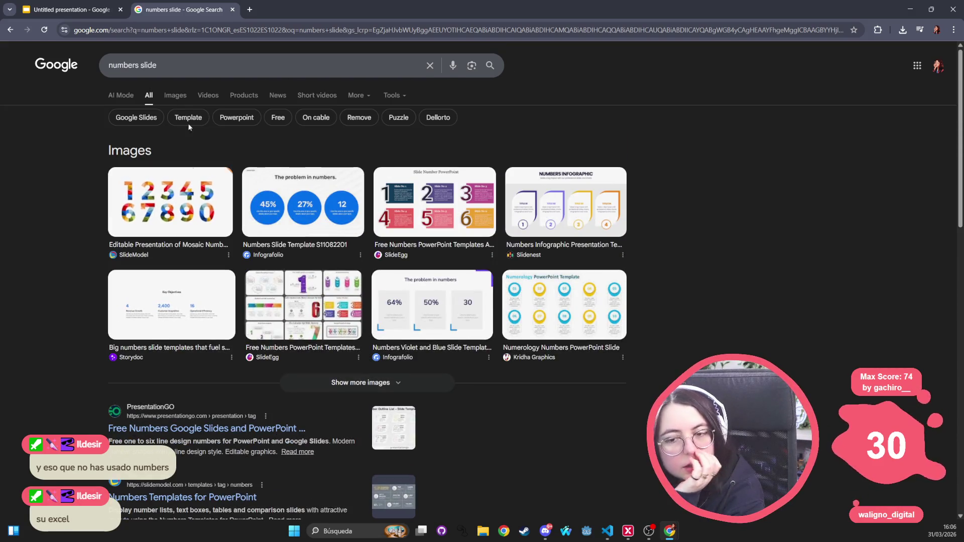
Change the query to 'numbers spreadsheet' and rerun the search.
double_click(177, 68)
key("BackSpace")
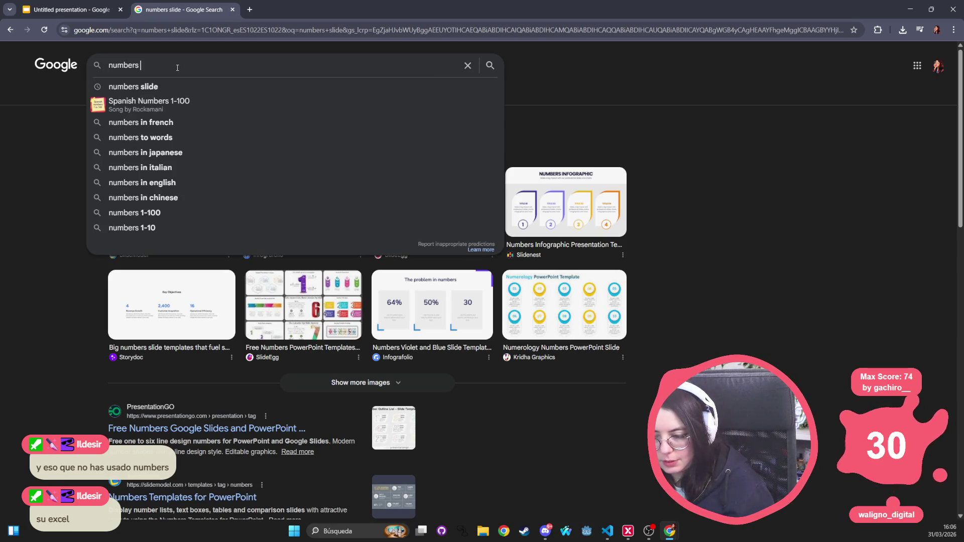
type("spreadsheet")
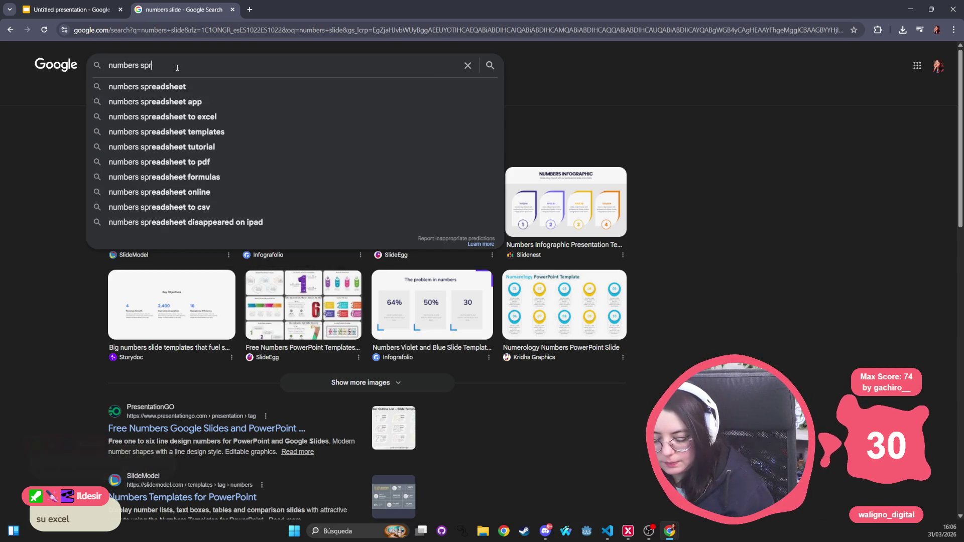
key("Return")
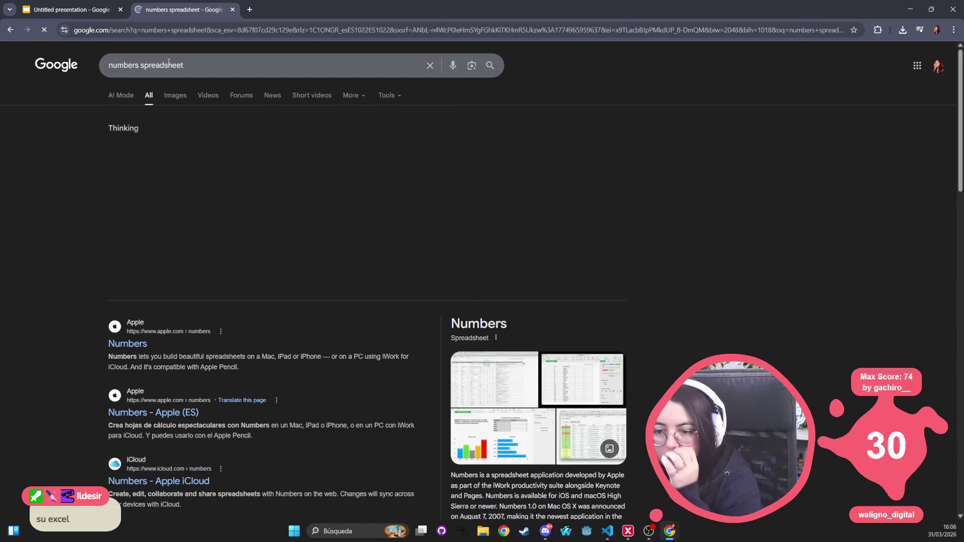
Preview a few Numbers screenshots, then switch to image-only results for 'numbers spreadsheet'.
left_click(484, 377)
left_click(551, 372)
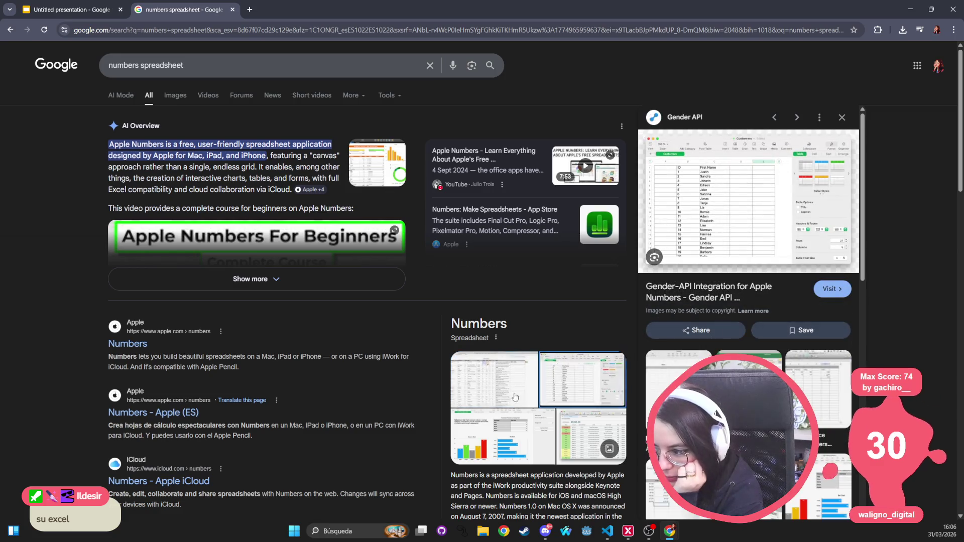
left_click(491, 435)
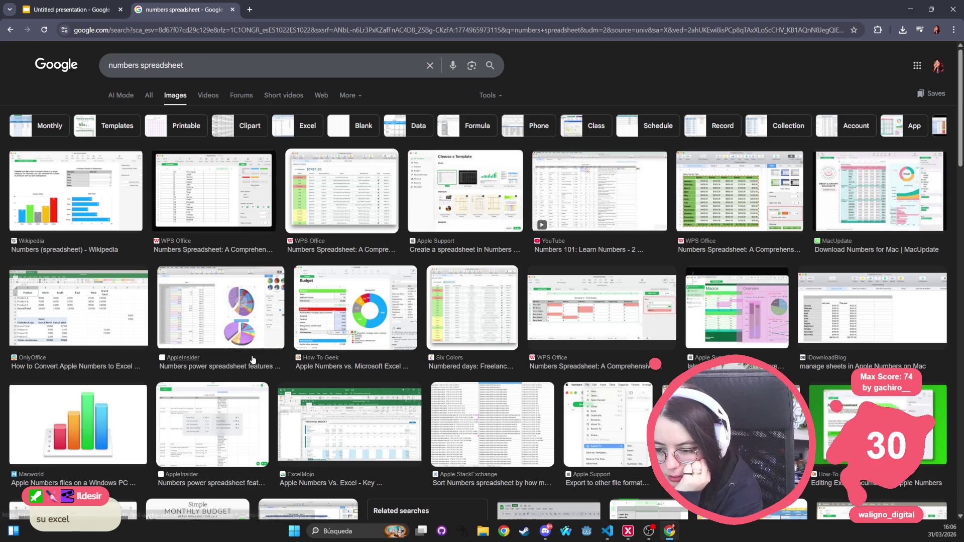
left_click(253, 360)
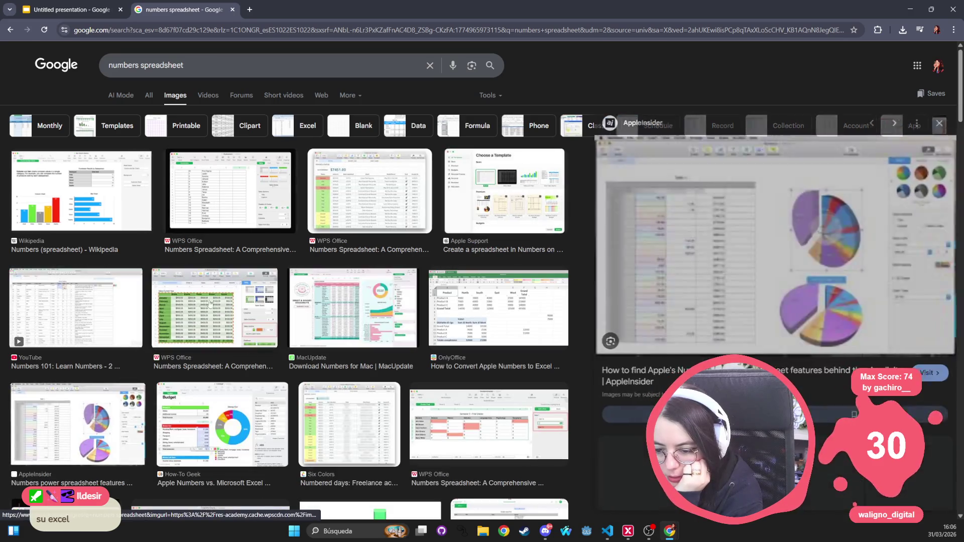
left_click(109, 299)
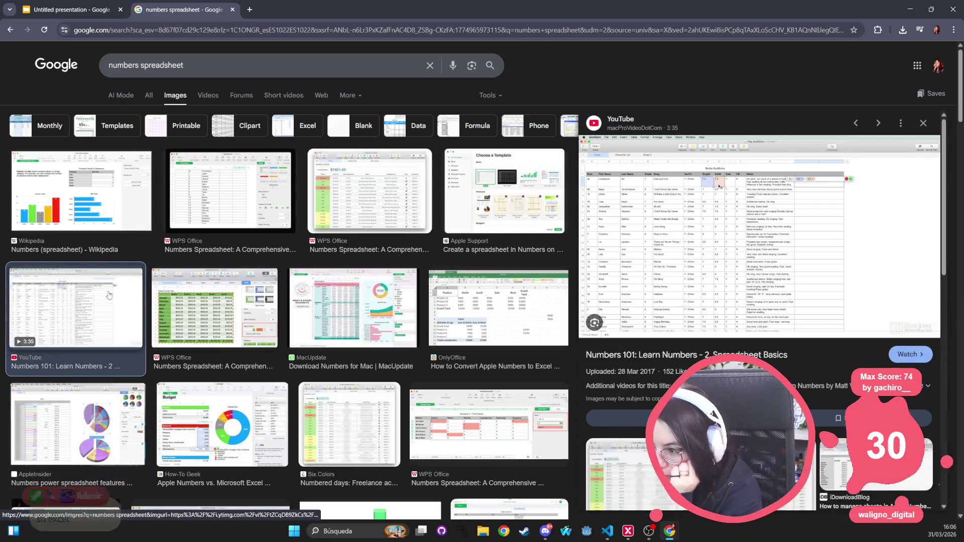
Preview the WPS Office, Wikipedia, Apple Support, OnlyOffice and MacUpdate Numbers images.
left_click(243, 315)
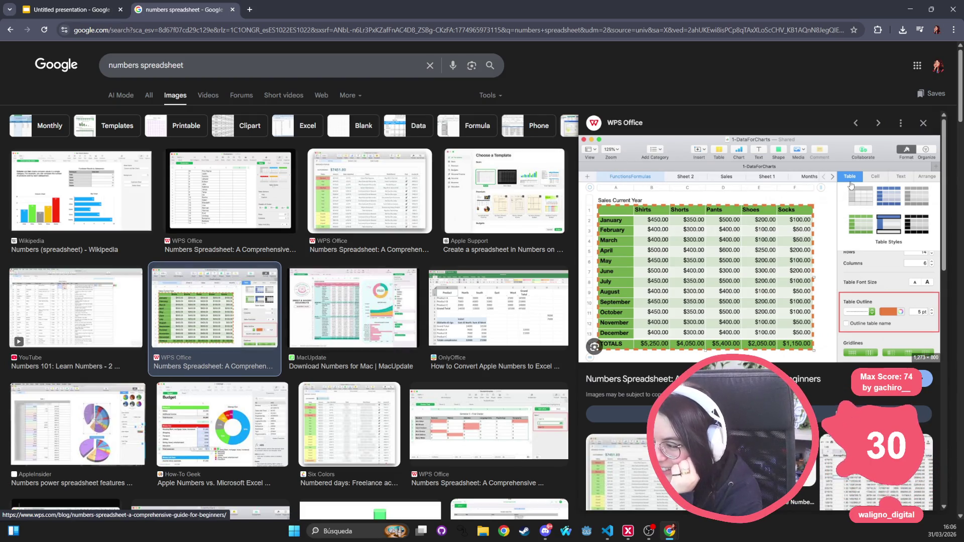
left_click(389, 189)
left_click(103, 191)
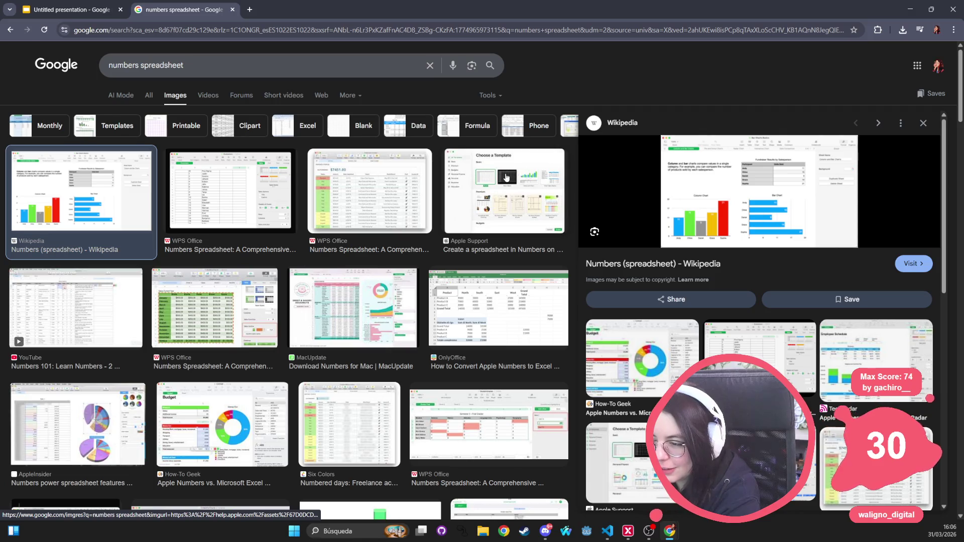
left_click(506, 177)
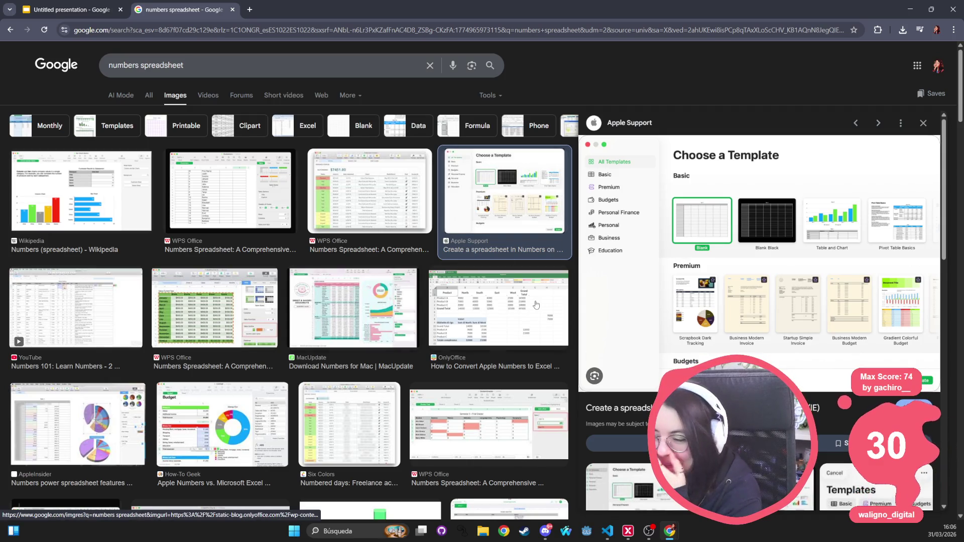
left_click(522, 319)
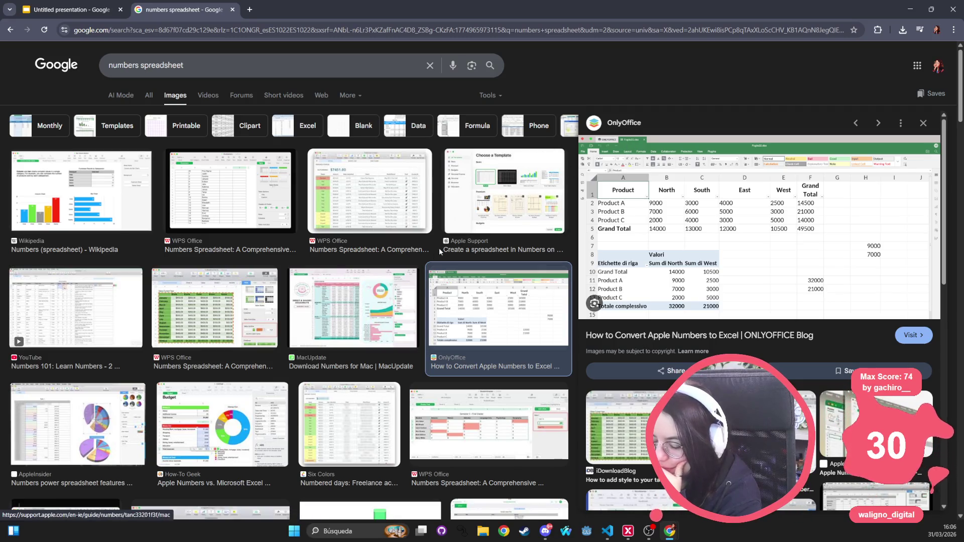
left_click(344, 317)
left_click(532, 285)
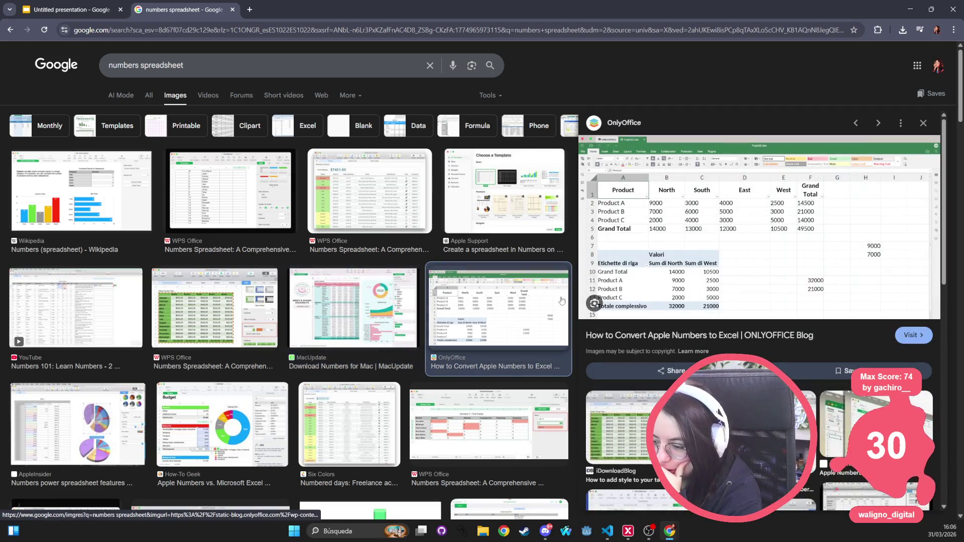
left_click(344, 337)
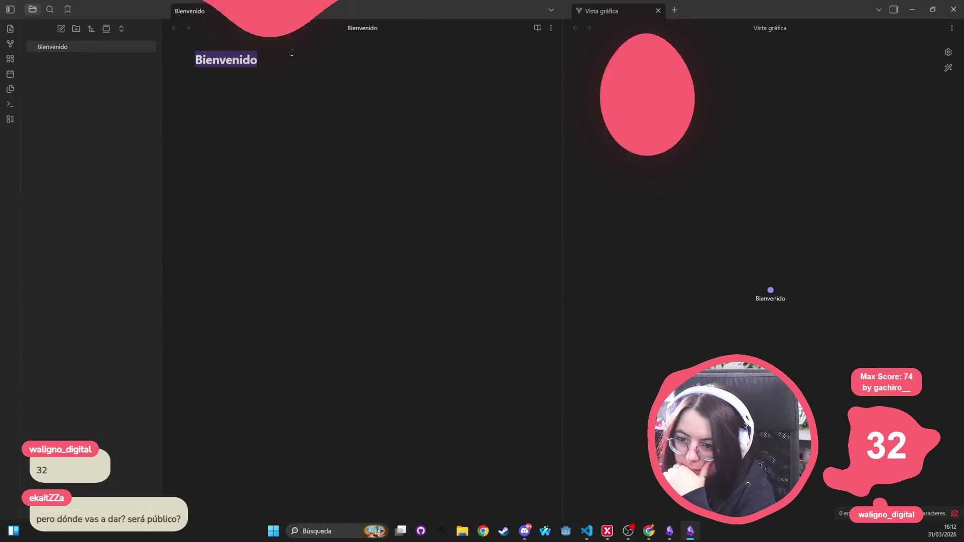
Rewrite the note title as 'Lo que tienes que tener en cuenta si estás haciendo un…'.
type("Lo que tienes que saber de Godot si estás")
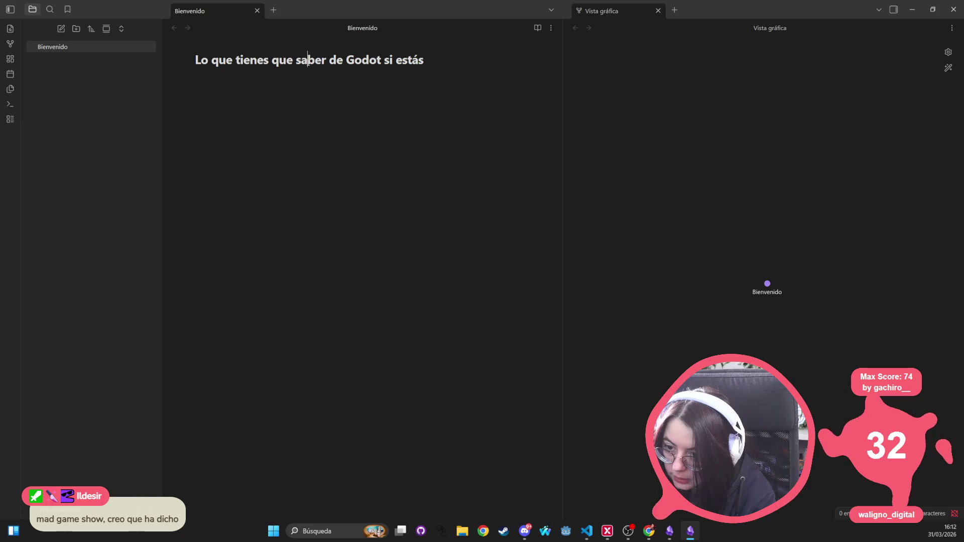
double_click(308, 60)
type("tener en cuenta")
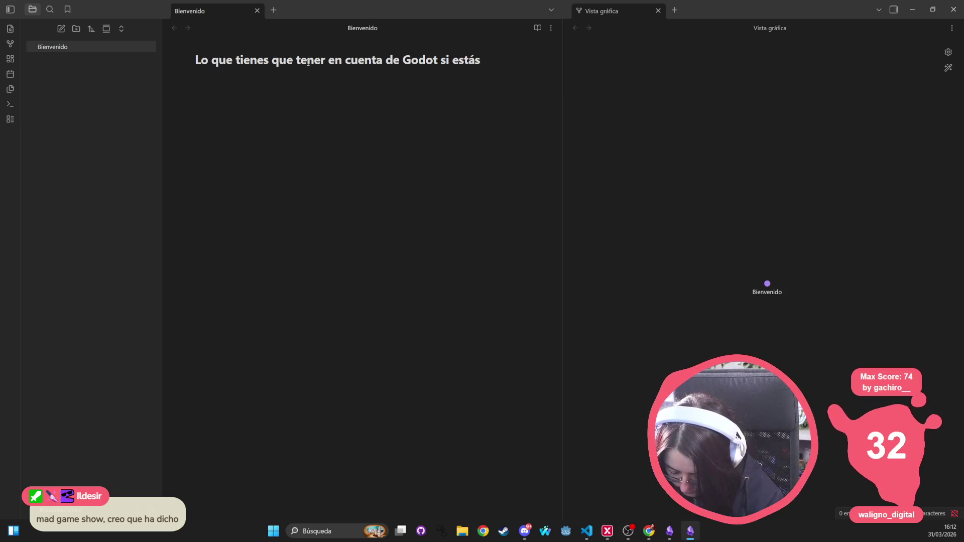
type("endo un juego comercial con Godot")
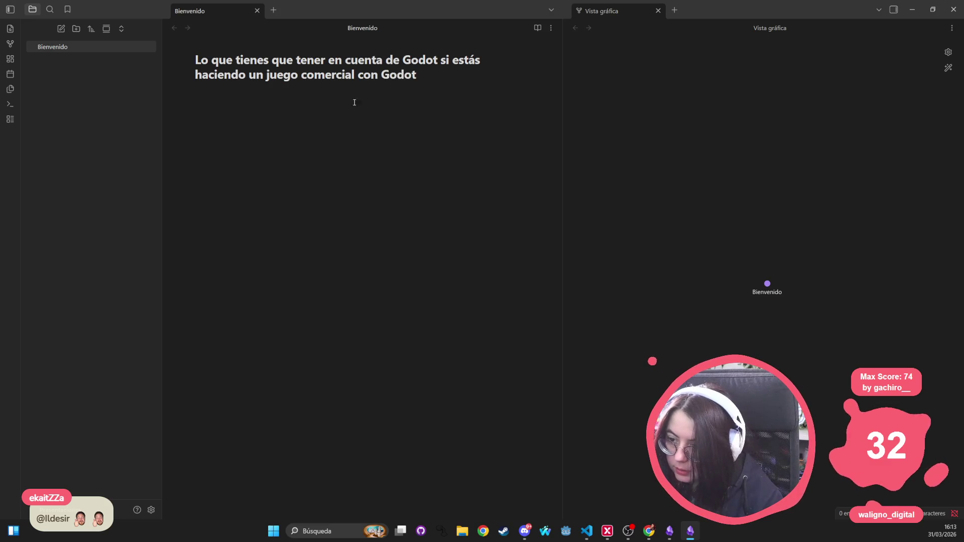
Trim the leftover title words, commit the rename, and start the body with 'Duración: 40'.
left_click_drag(439, 56, 383, 57)
key("BackSpace")
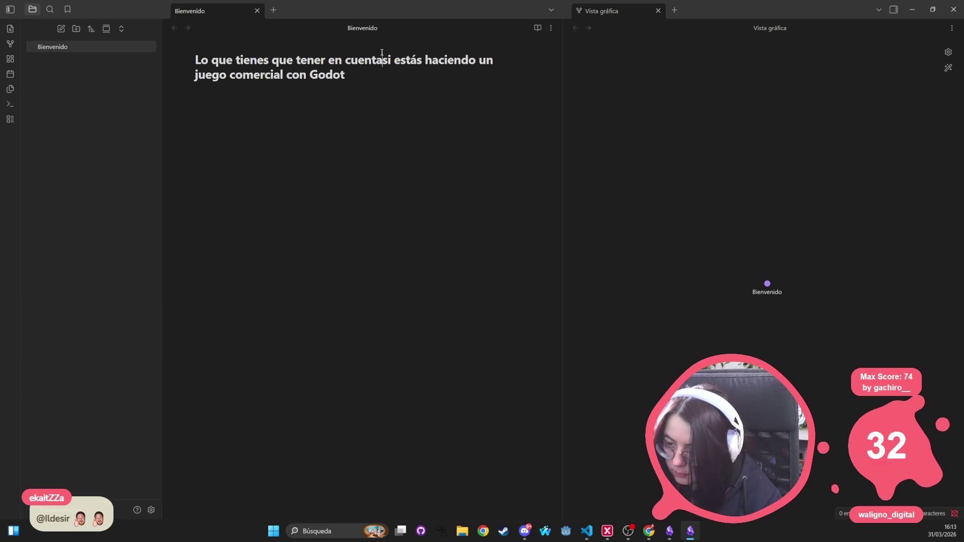
left_click(412, 89)
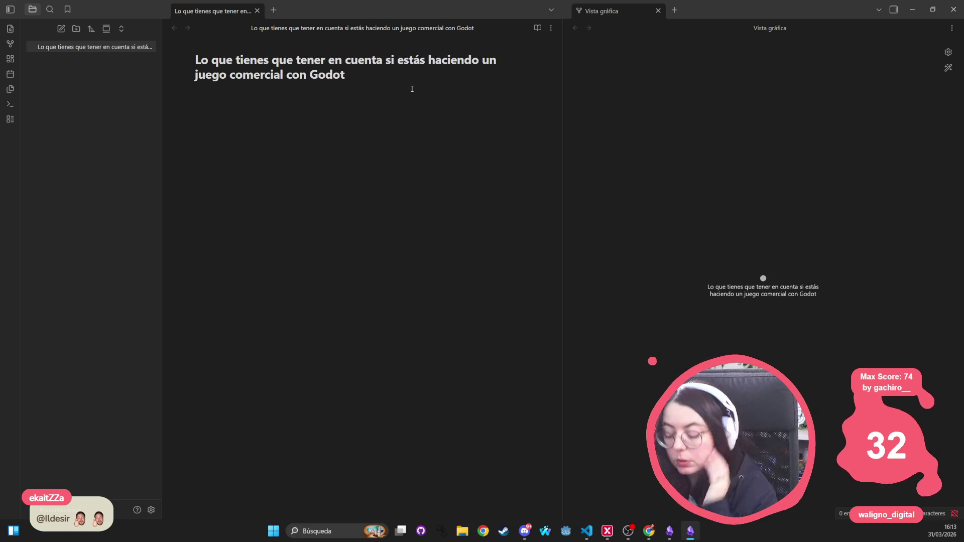
type("Duraci")
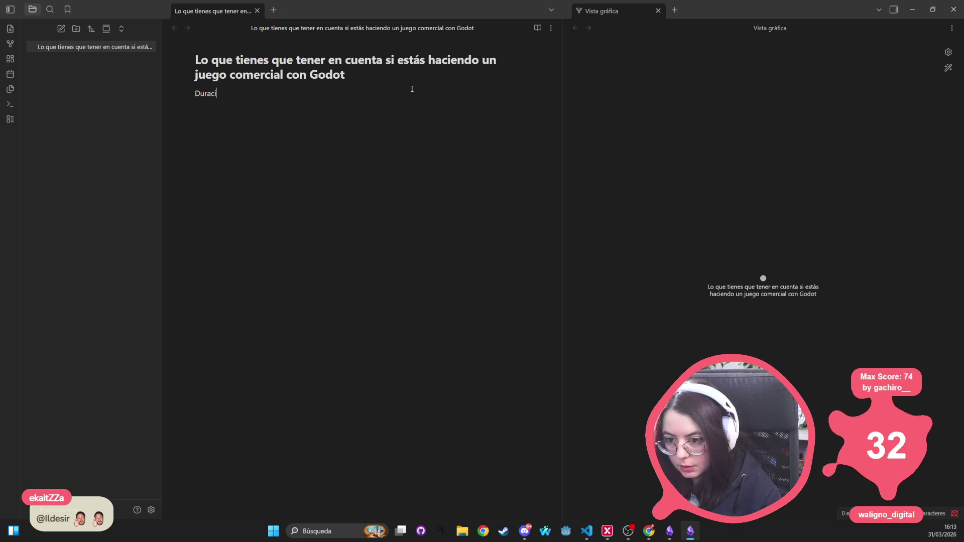
type("ón: ")
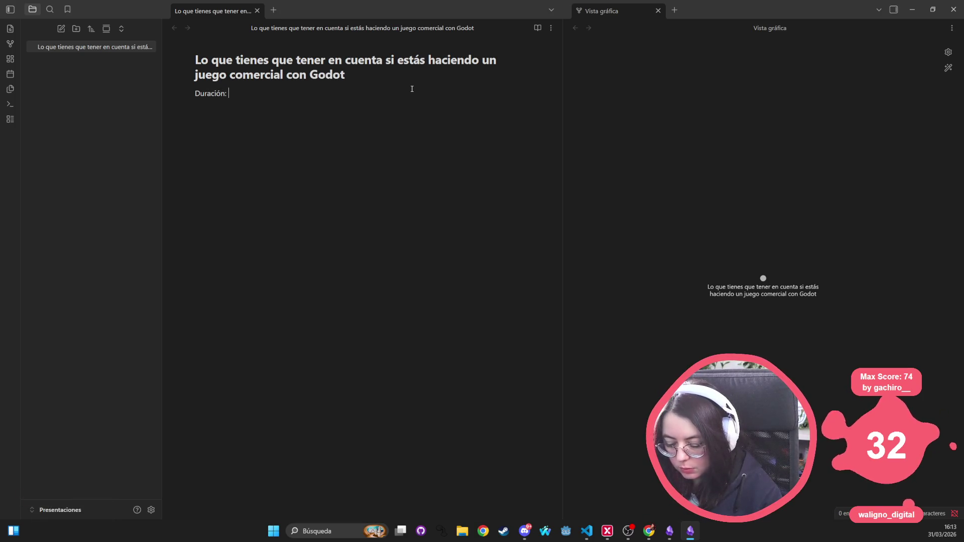
Write Duración '30-40 minutos (10-15 preguntas)' and a Target line: technical talk without deep programmer detail.
type("30")
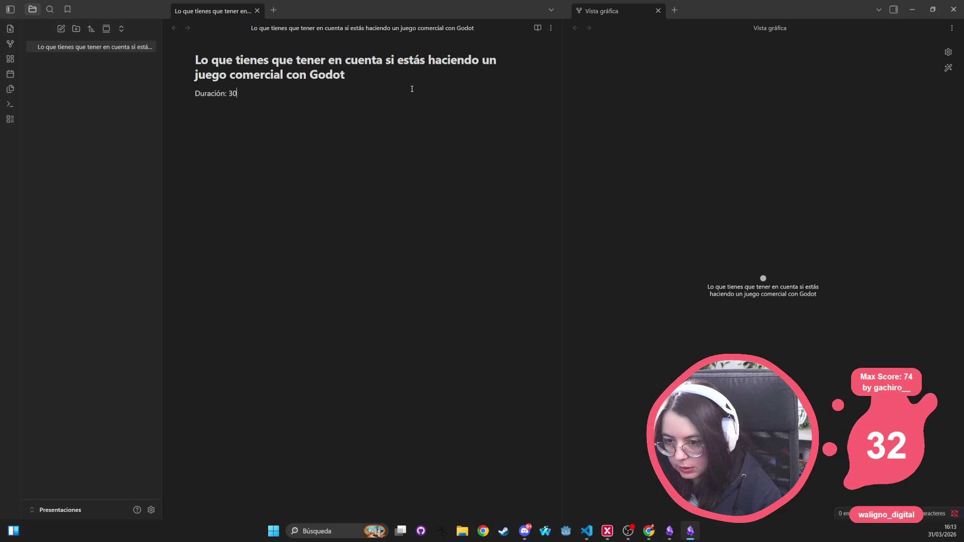
type(" .- - 40 min")
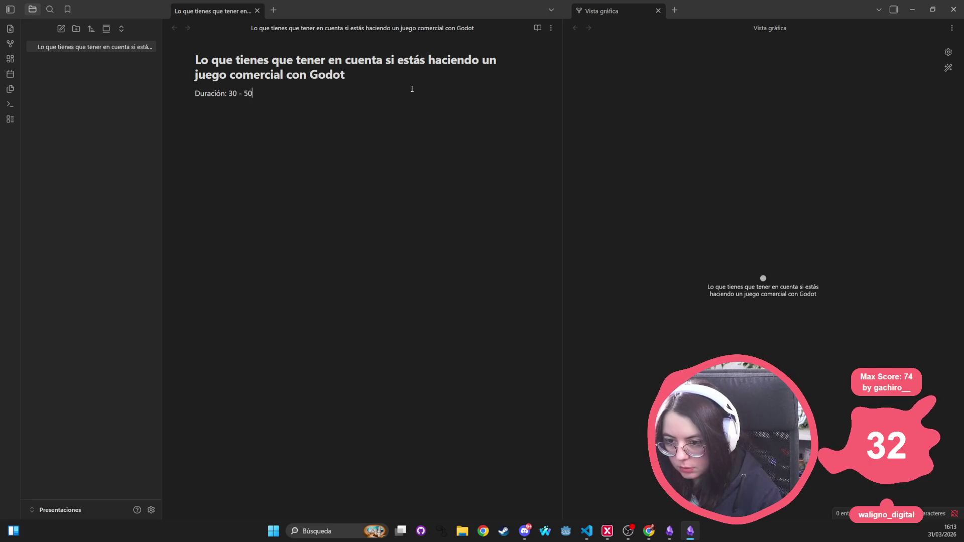
type("utos (10 -1")
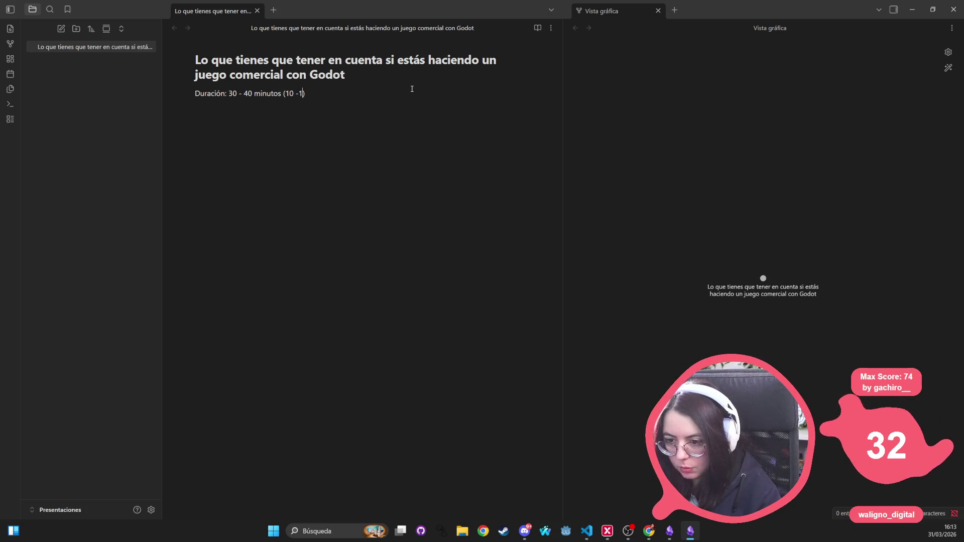
type("5 preguntas)")
key("Return")
type("Tar")
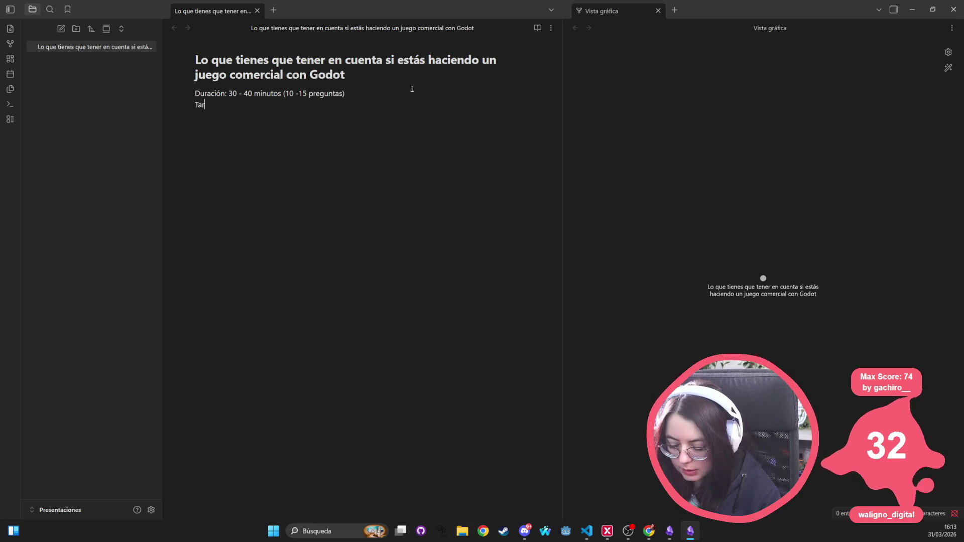
type("get: charla técnica pero si n entrar en produ")
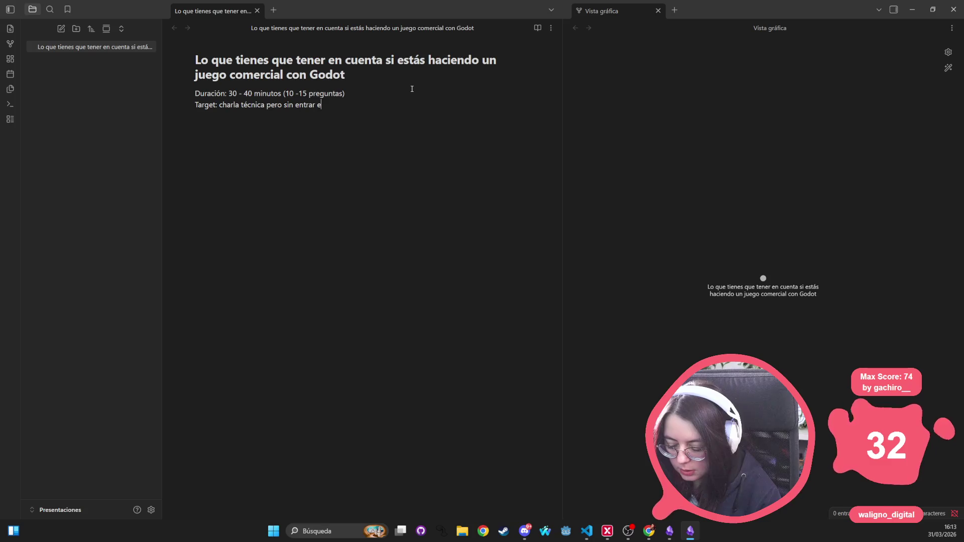
type("n")
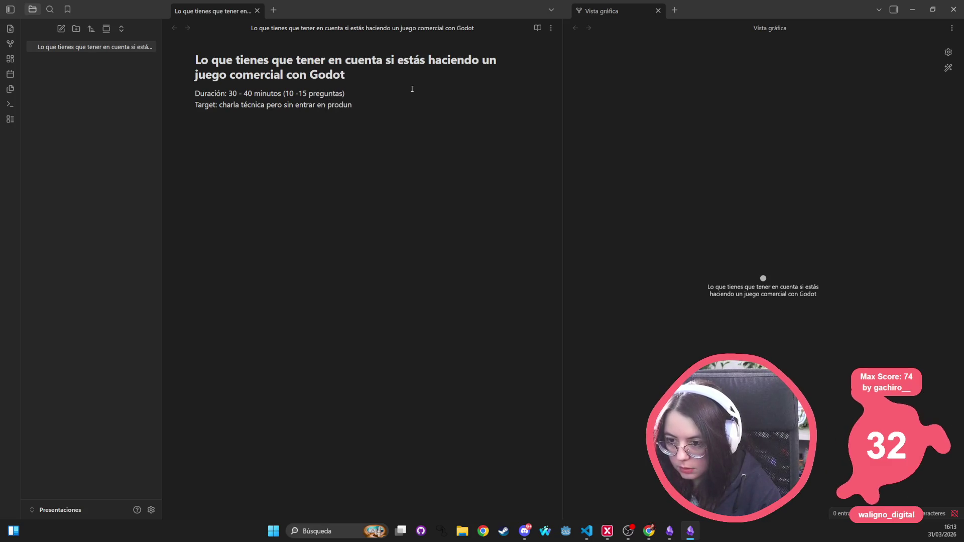
key("BackSpace")
key("BackSpace")
key("BackSpace")
type("fundidad como programadora")
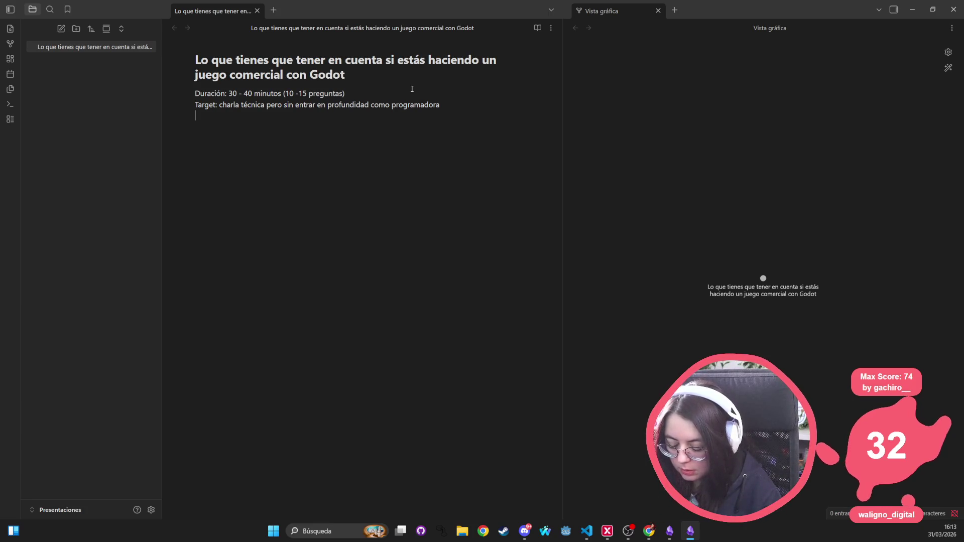
Add the Focus line (escalabilidad, tools, entornos, limitaciones, ventajas), correct 'contabilidad', and close the graph view.
key("Return")
type("Focus e")
type("n escalabilidad ")
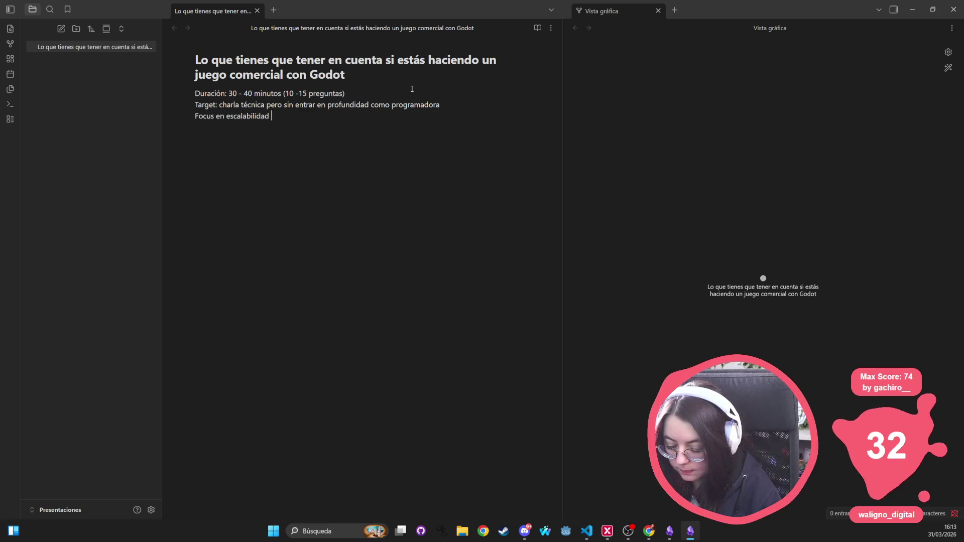
type(", preparación de ")
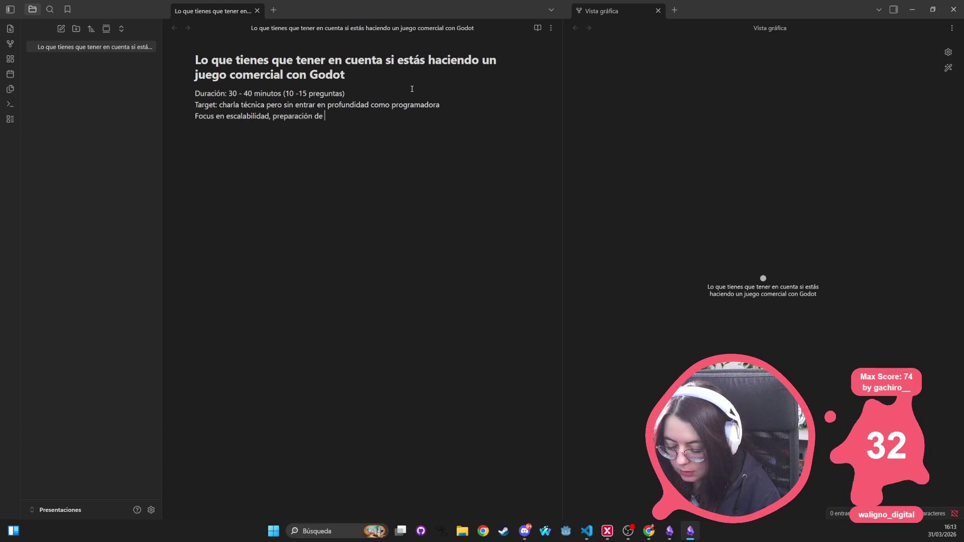
type("tools, entornos, limitaciones, ventajas")
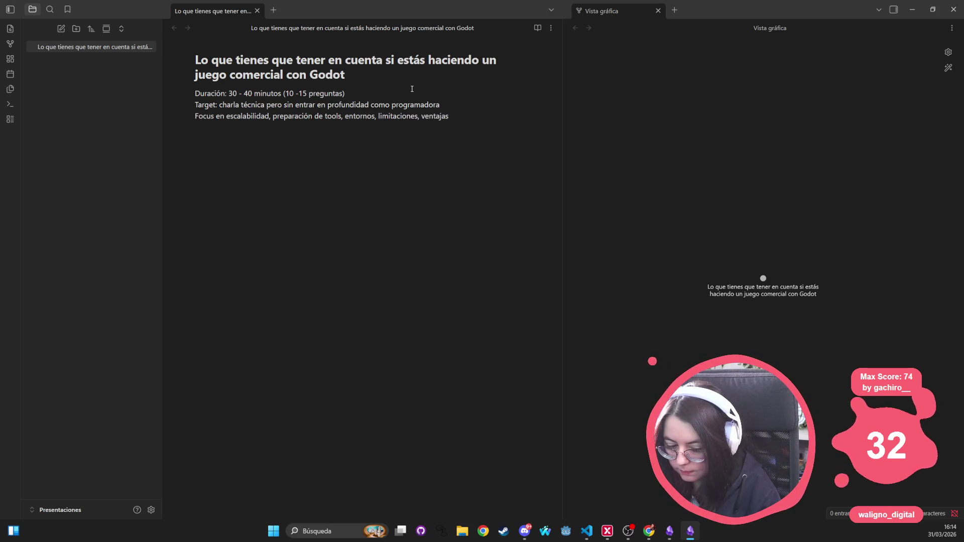
type(".")
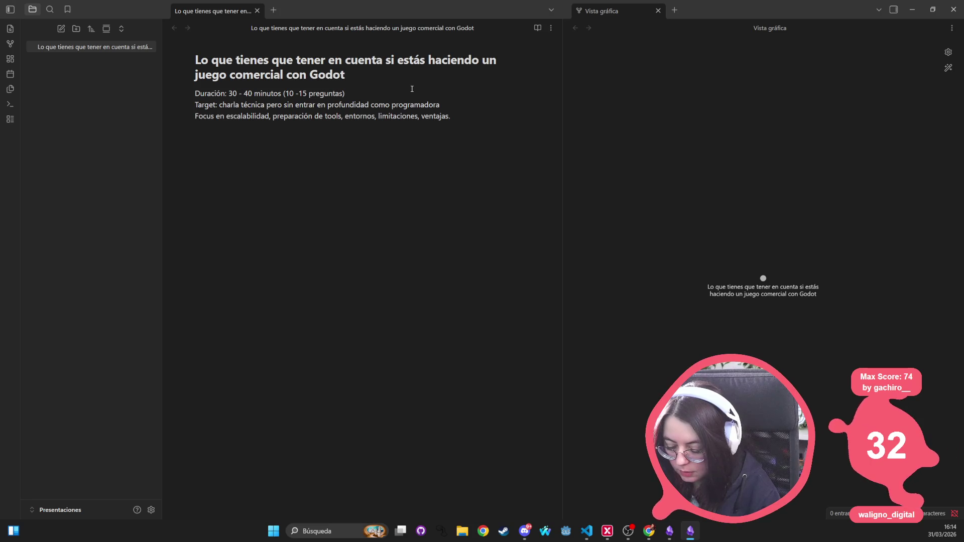
type(" No")
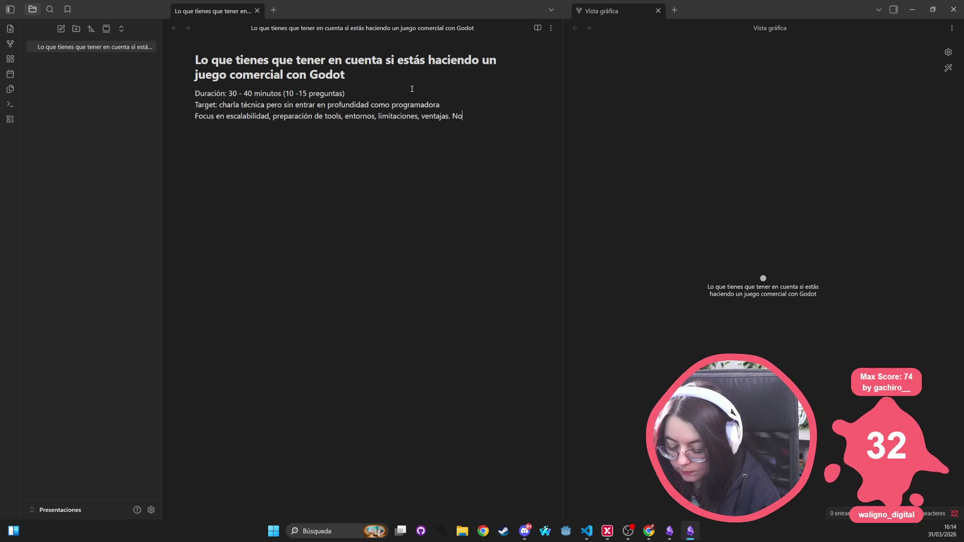
type("mbrar proble")
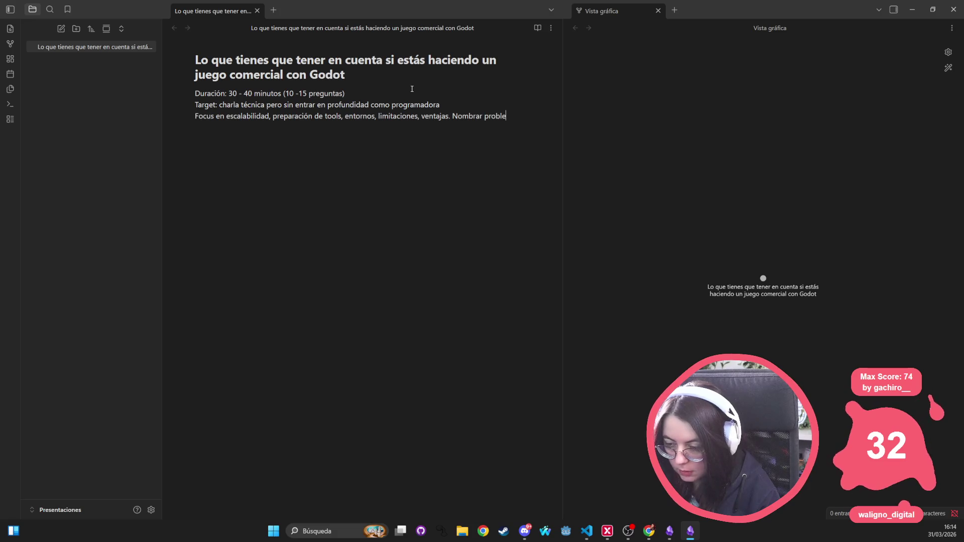
type("mas de comptabil")
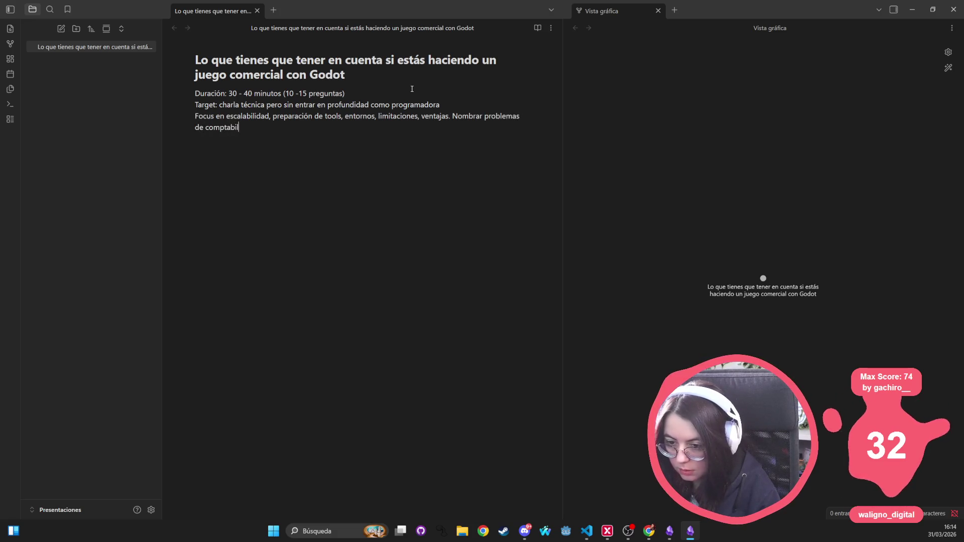
type("idad y delivery")
key("Return")
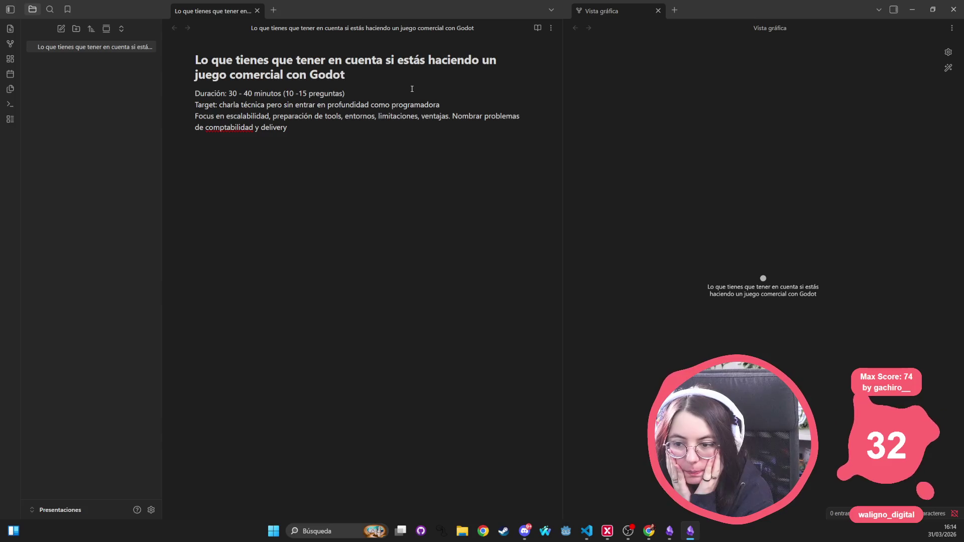
right_click(219, 129)
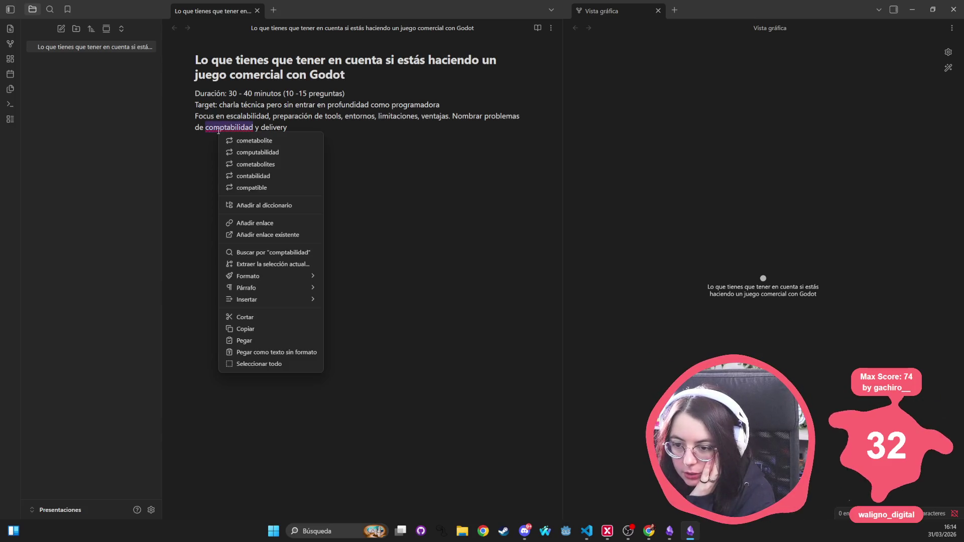
left_click(265, 176)
middle_click(639, 15)
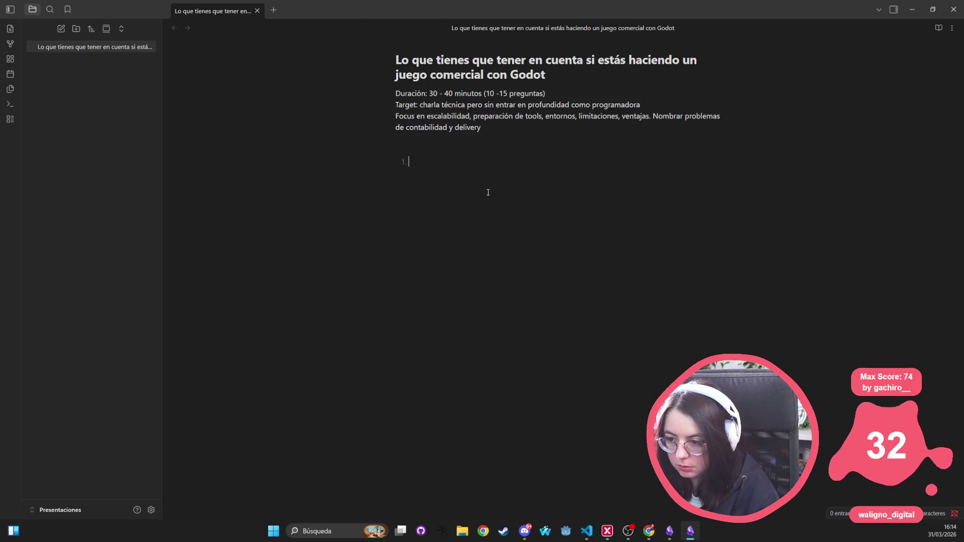
Add item 1 'Contexto - quién soy (2 minutos)' and item 2 'Objetivo de la presentación'.
type("Contexto - ")
type("qui´c")
type("én soy (")
type("2 minutos")
type(")")
key("Return")
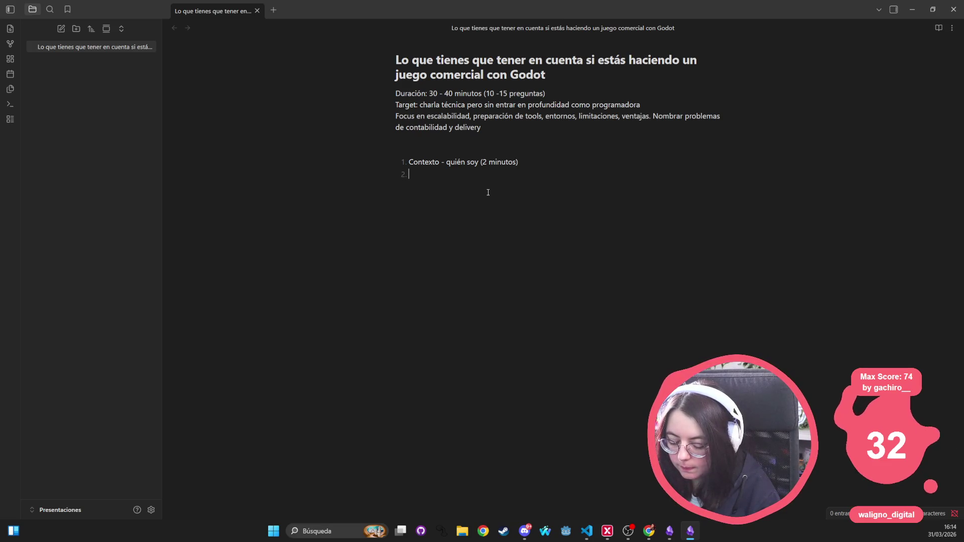
type("Obj")
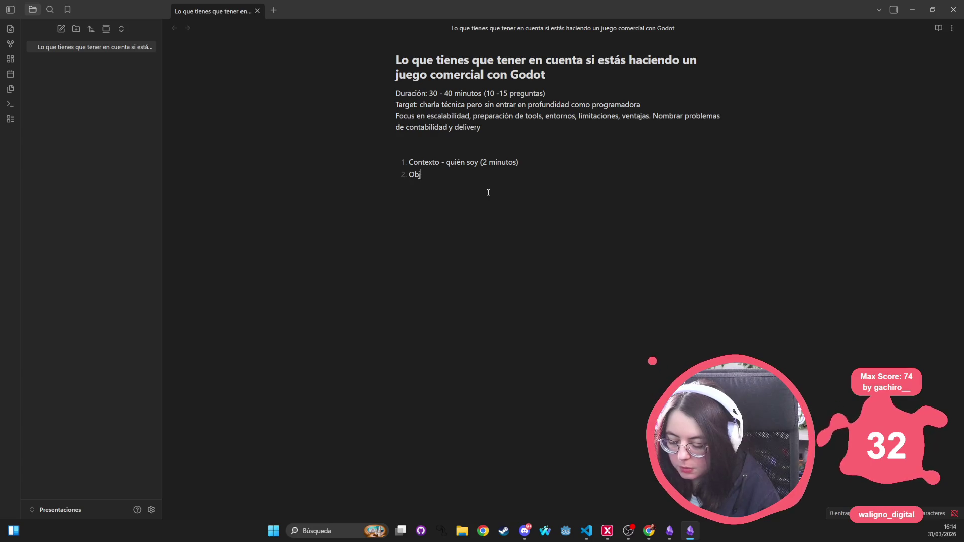
type("etivo de la pres")
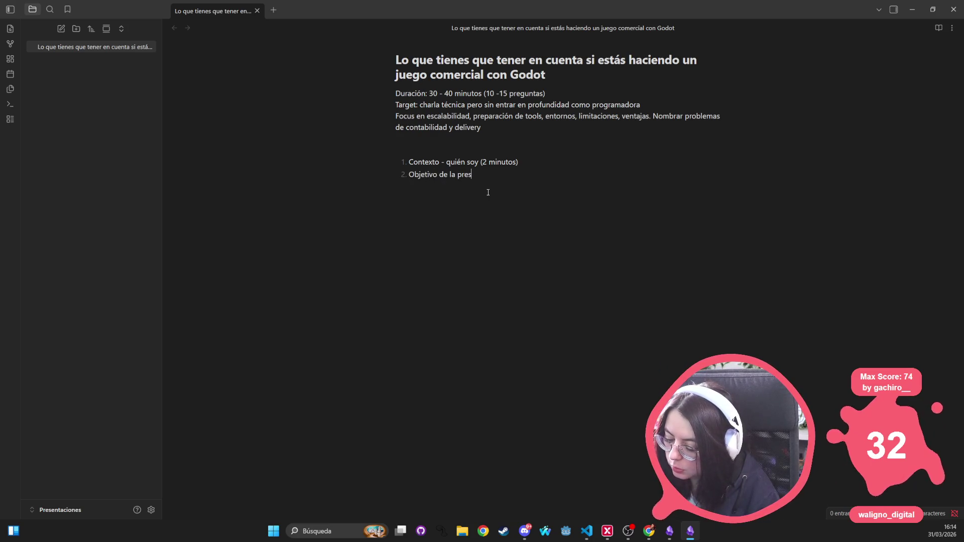
type("entación.")
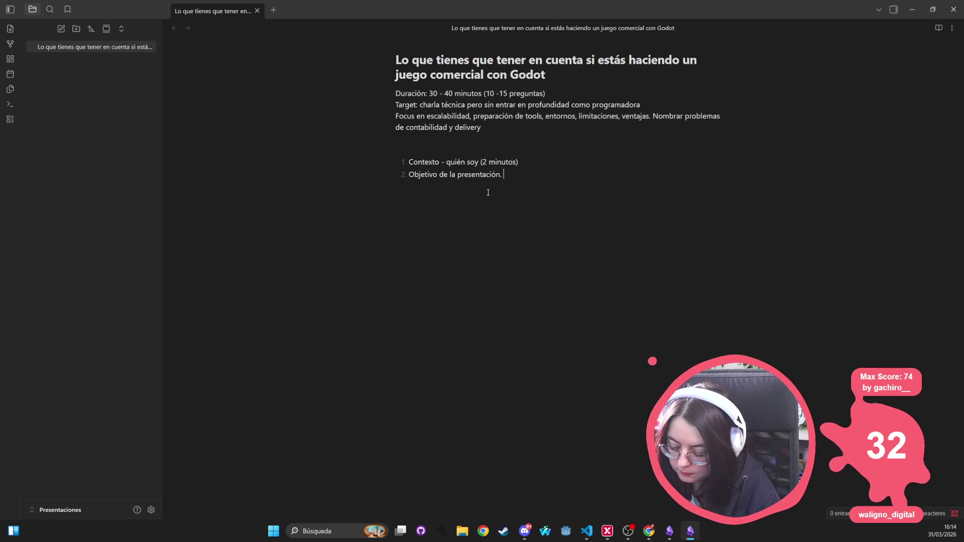
Word item 2's aim as 'que se vaya a aprender / tener una visión general' and begin a Disclaimer.
type("Qué esperamos ")
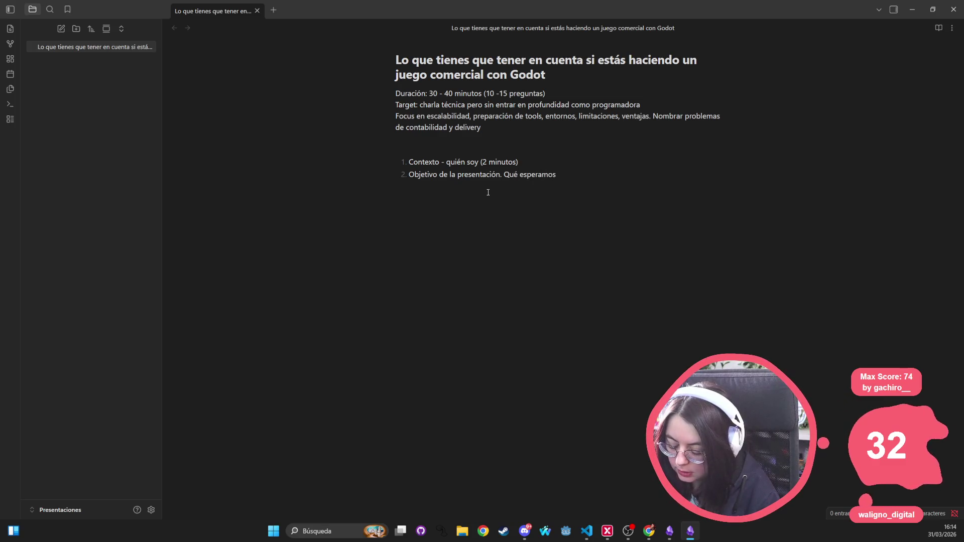
type("tener")
key("ctrl+BackSpace")
key("ctrl+BackSpace")
type("es")
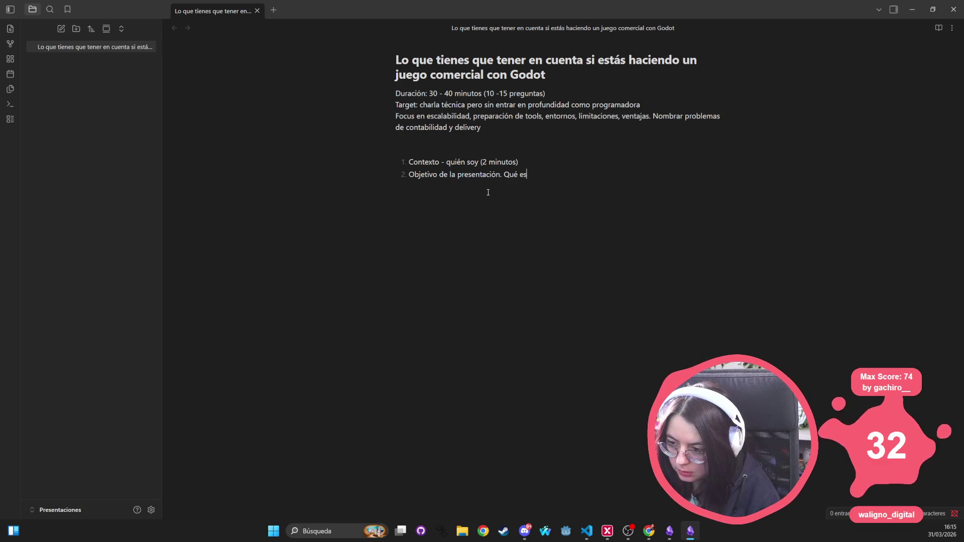
type("pero poder t")
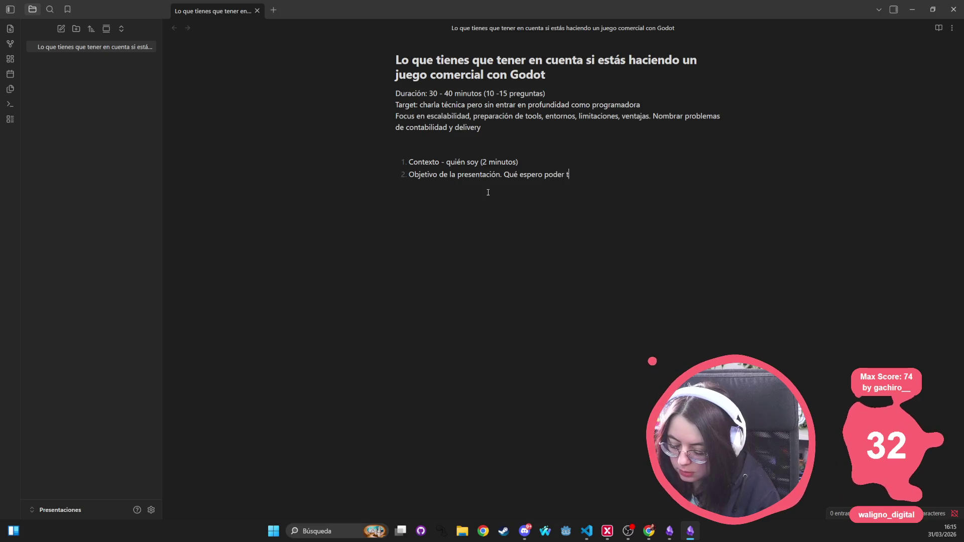
type("rasladar del contenido")
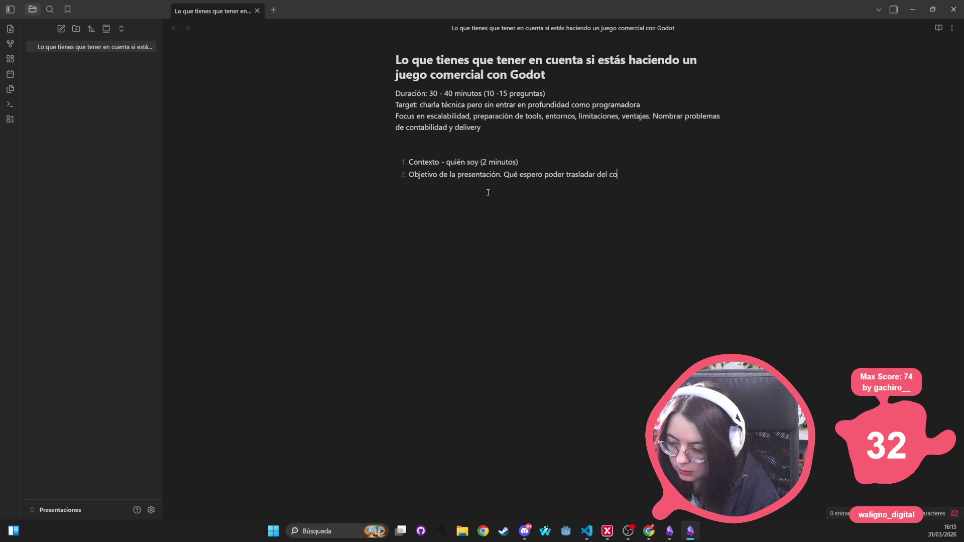
key("BackSpace")
type(".")
key("ctrl+BackSpace")
key("ctrl+BackSpace")
key("ctrl+BackSpace")
type("que se")
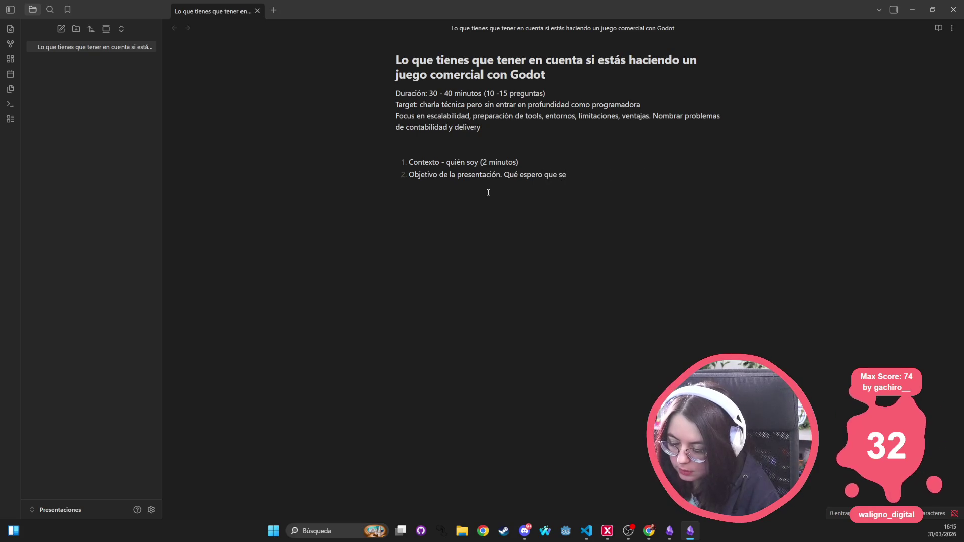
type("lleve")
key("BackSpace")
key("BackSpace")
key("BackSpace")
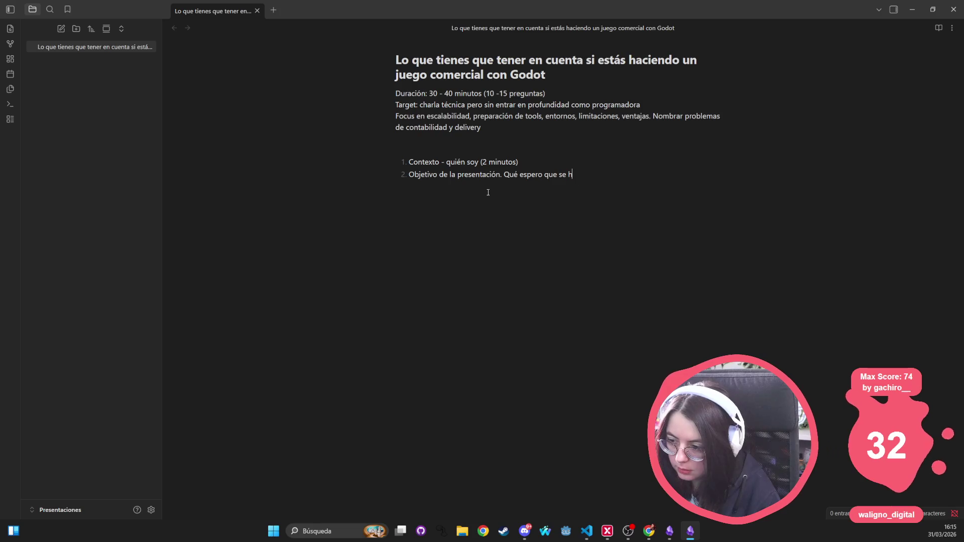
type("vaya a aprend")
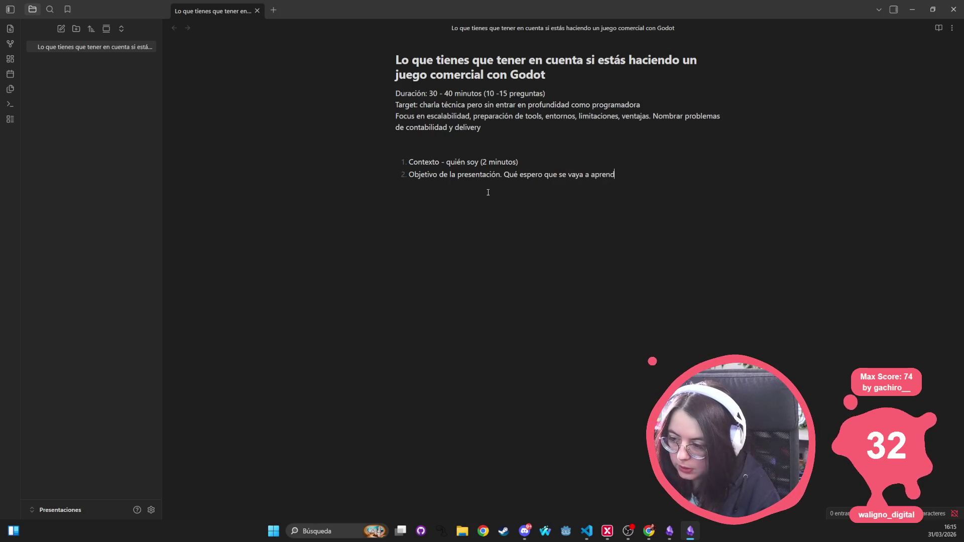
type("er / tener una ")
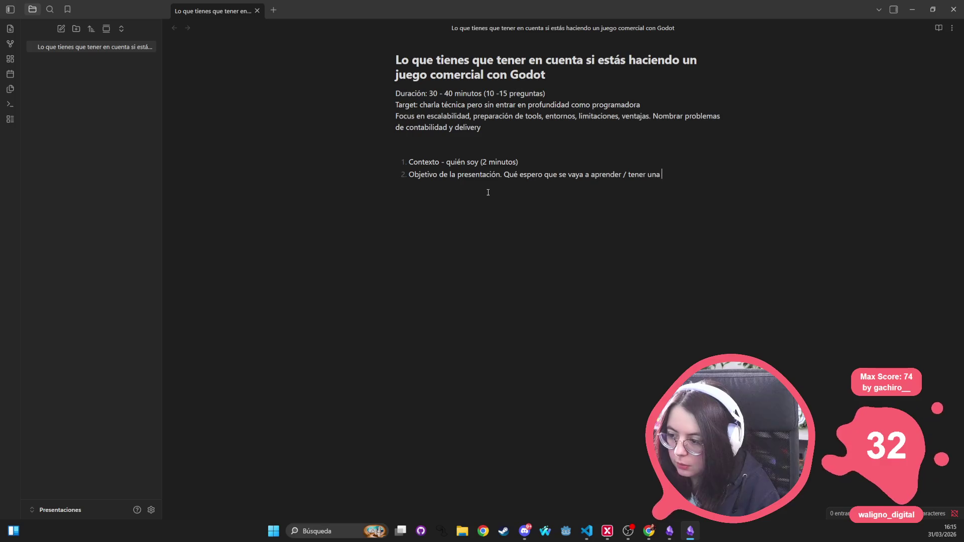
type("visión general. ")
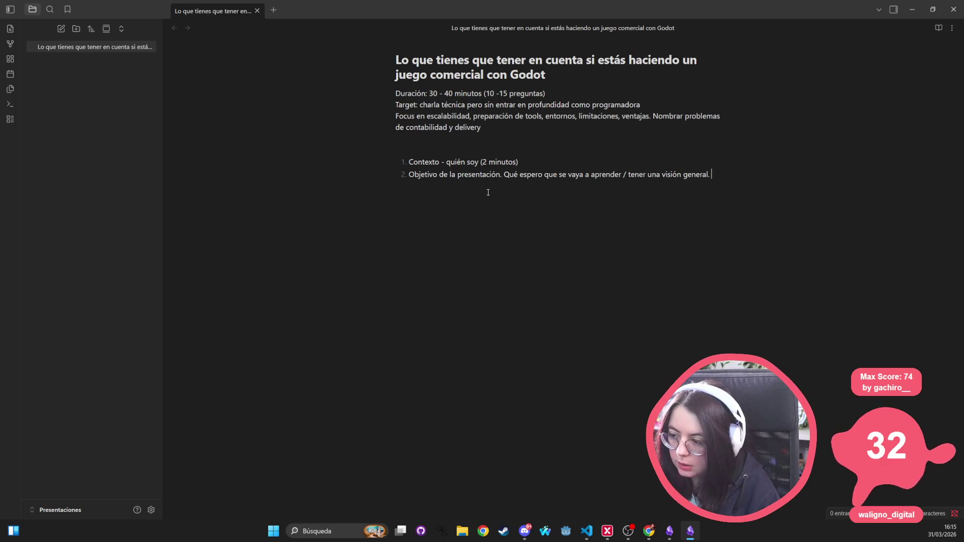
type("Disclaimer")
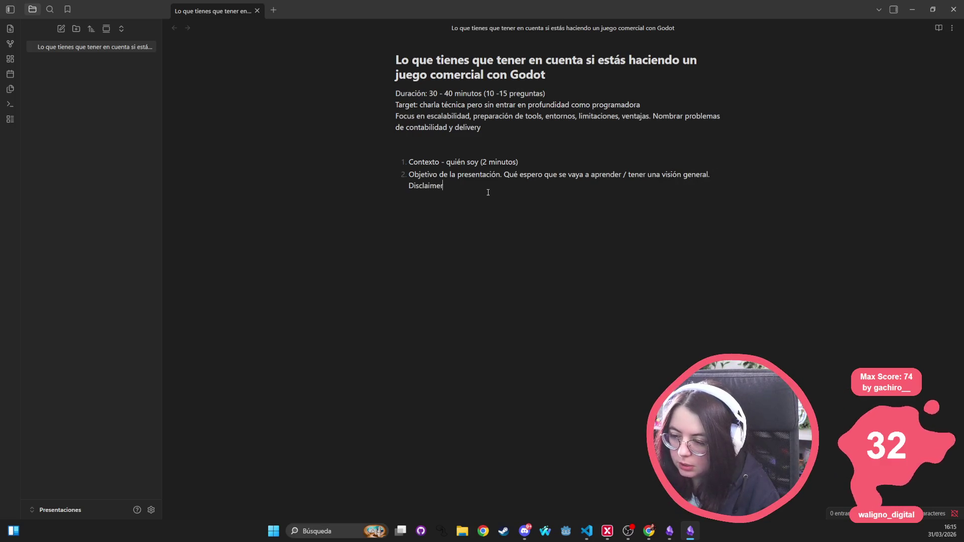
type(" - basado en esp")
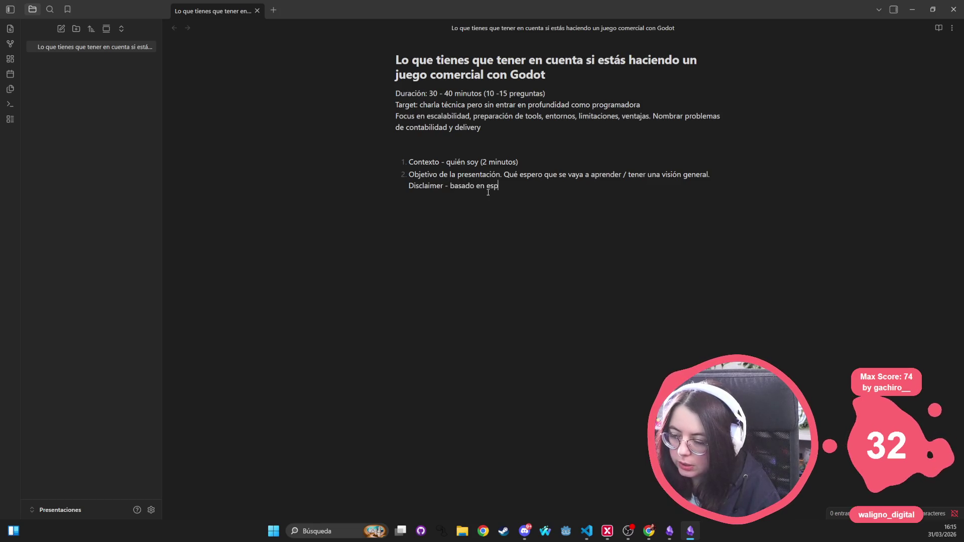
Finish the disclaimer: personal experience valid for now (Marzo), may not apply to future viewers.
key("BackSpace")
key("BackSpace")
type("xperiencia per")
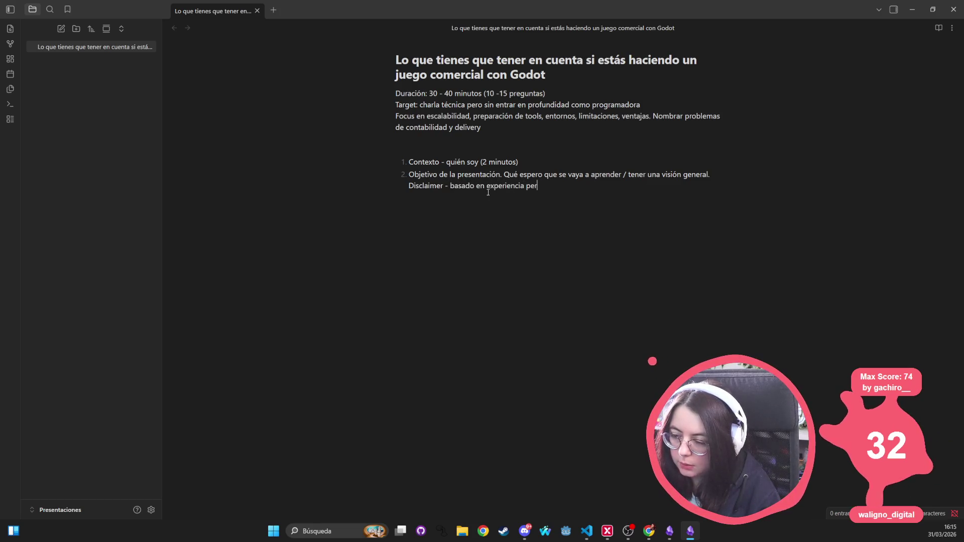
type("sonal y aplicable ")
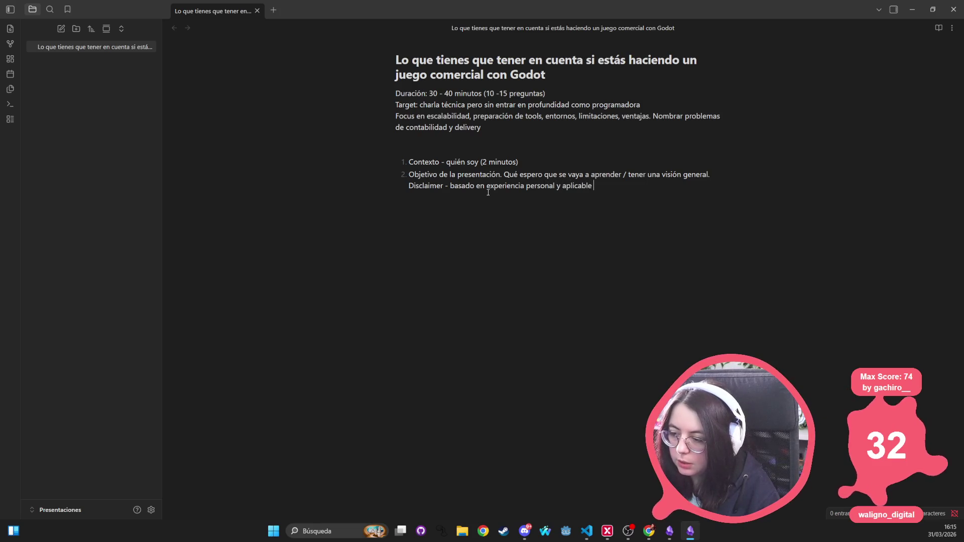
type("a ahora mismo (Mar")
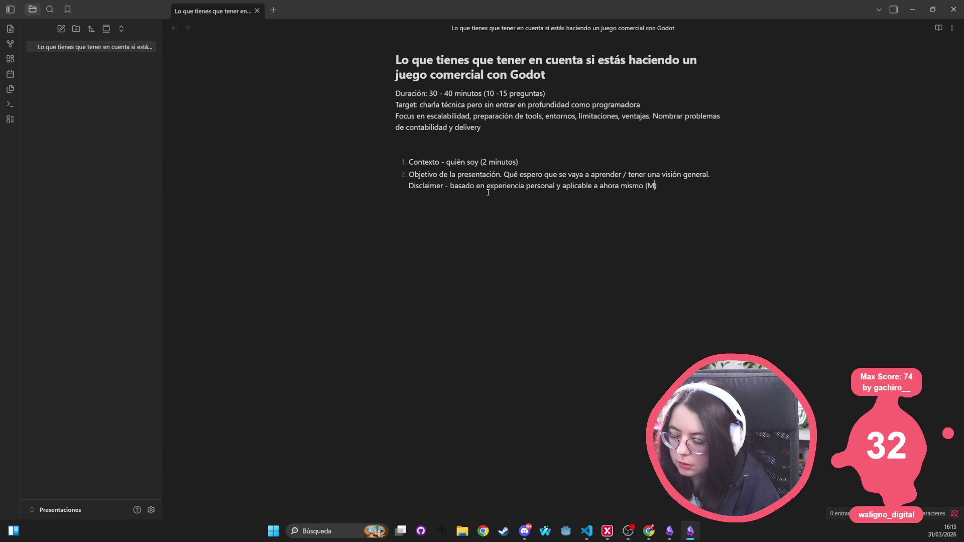
type("zo 2025")
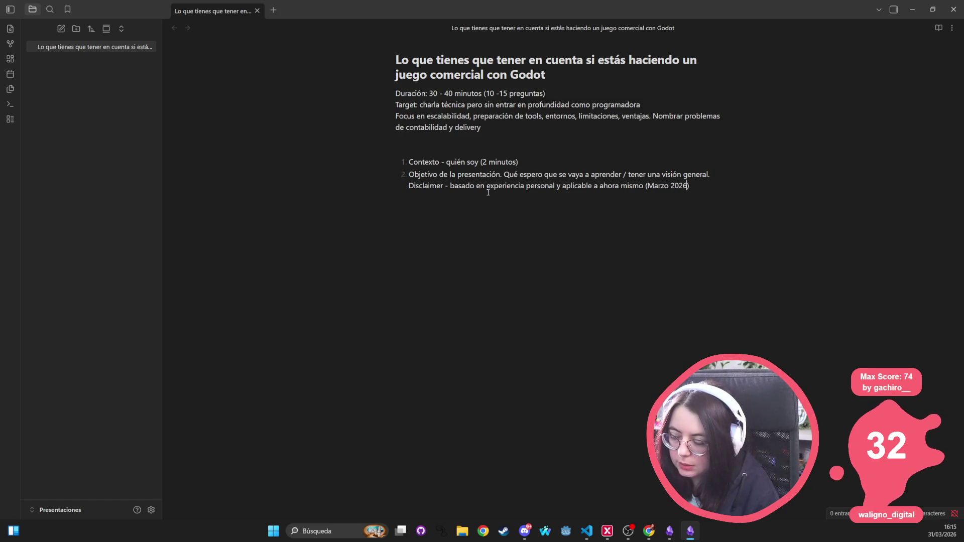
type(". ")
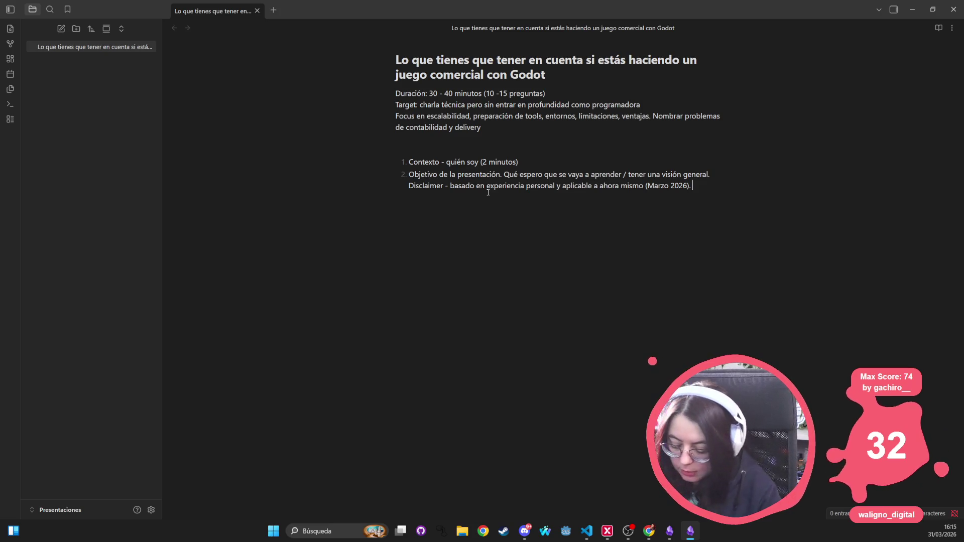
type("Bro")
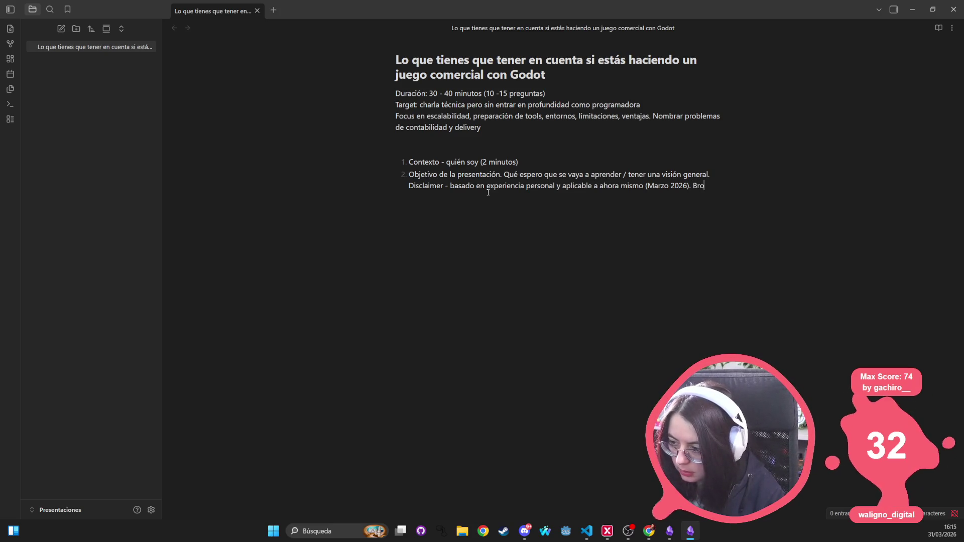
type("ma si estás viendo l")
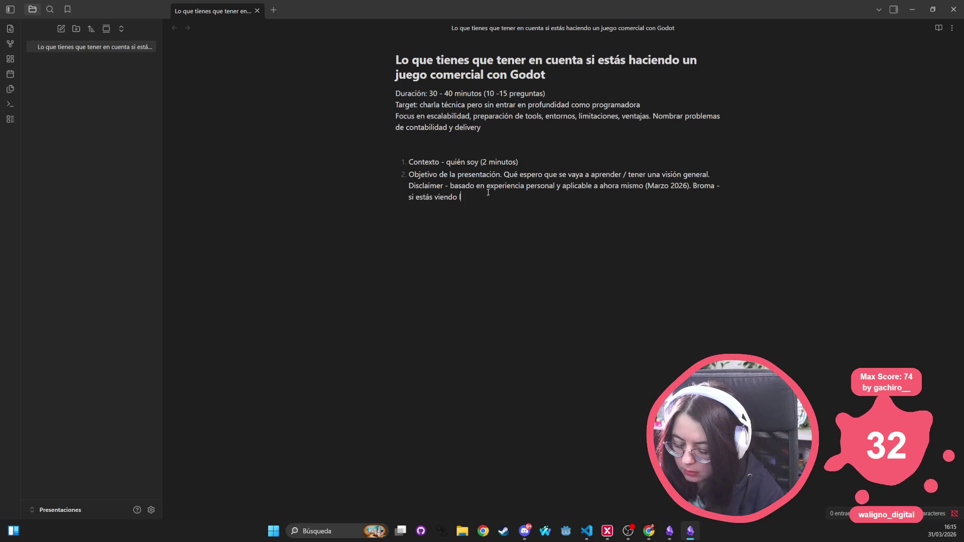
key("BackSpace")
key("BackSpace")
key("BackSpace")
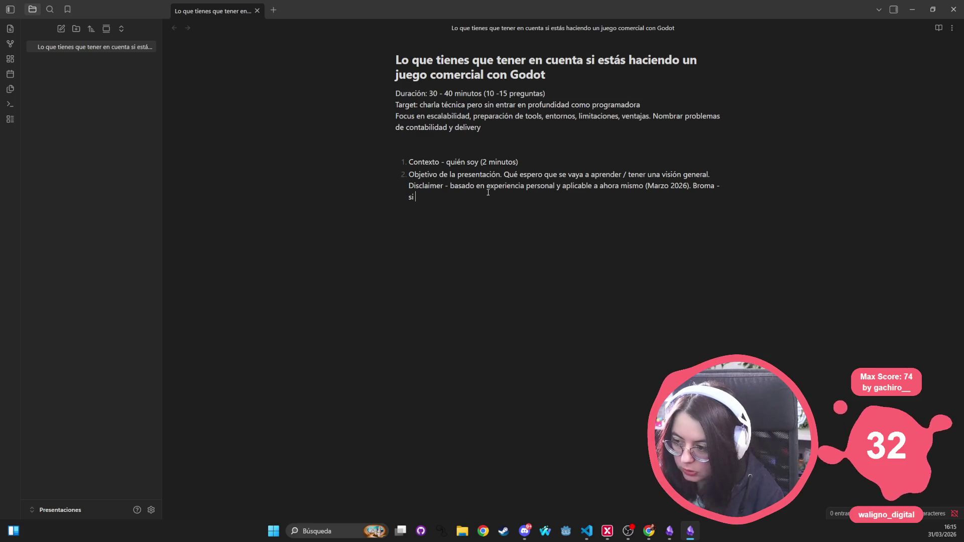
type("Si se ghraba")
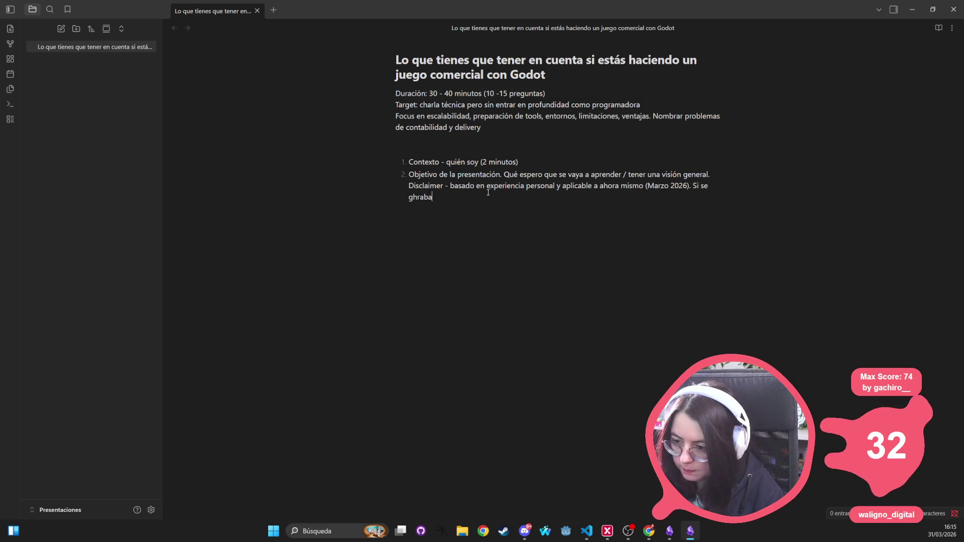
key("BackSpace")
key("BackSpace")
key("BackSpace")
key("BackSpace")
type("raba - disclaimer \"si estás viendo en el futuro")
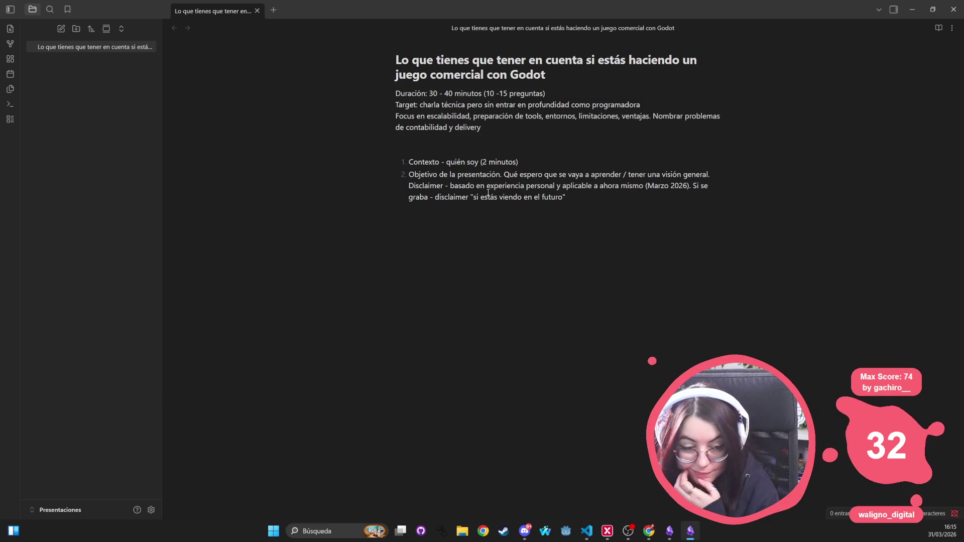
type(" puede que no apl")
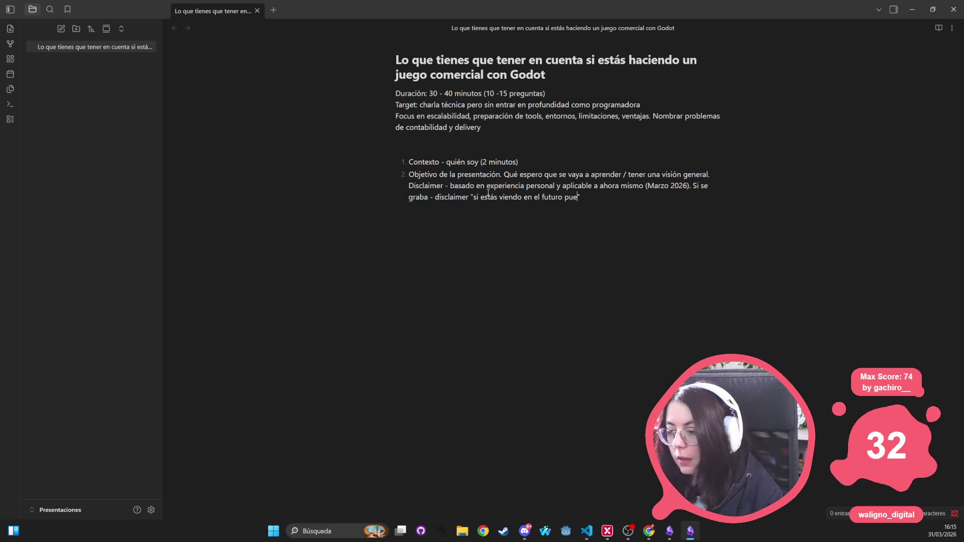
type("ique")
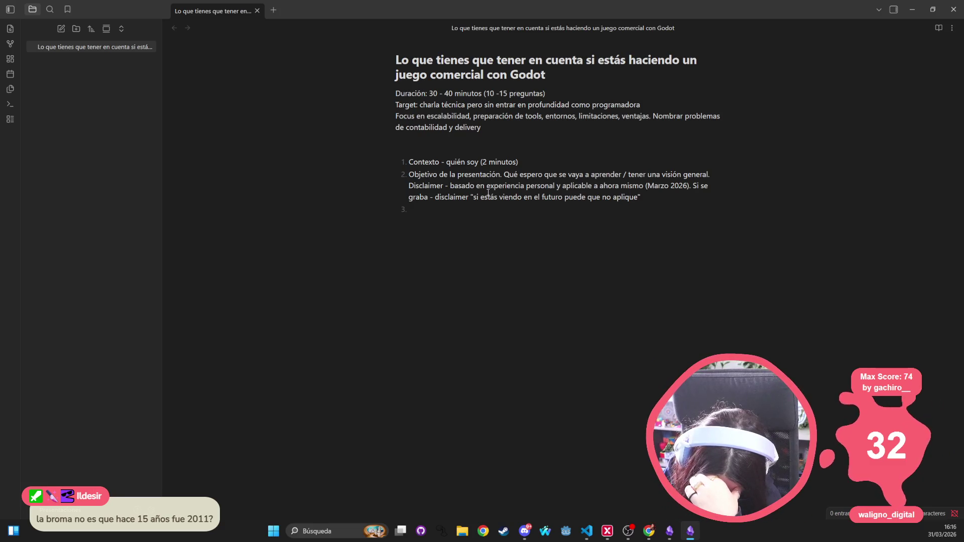
Write item 3: coming from Unity, many patterns don't apply well to another engine; begin item 4.
type("Cuidado d")
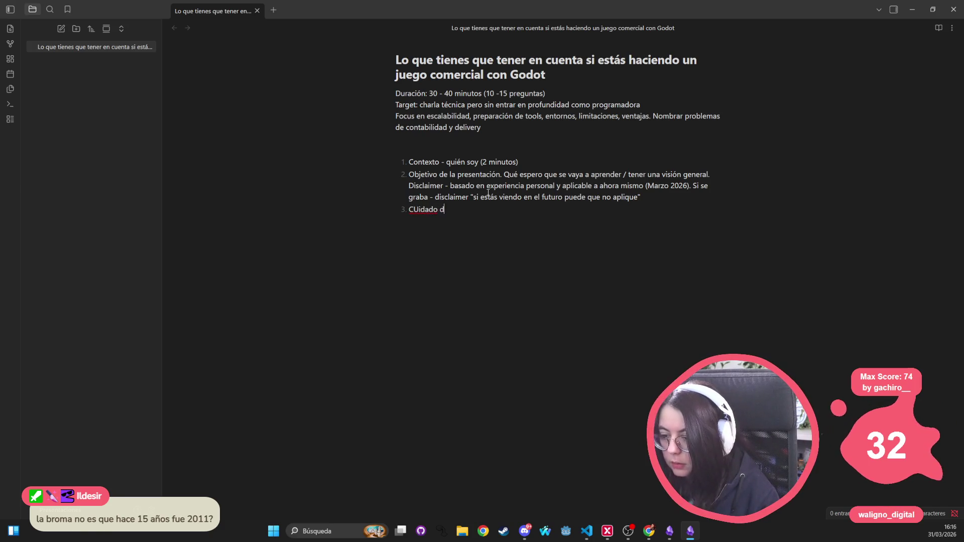
key("ctrl+BackSpace")
type("Cuidado si vienes de ot")
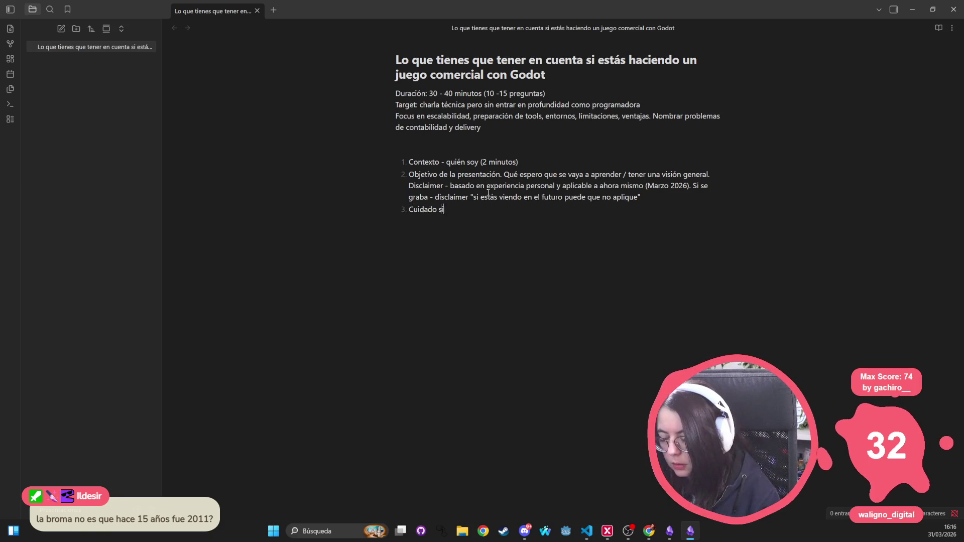
type("ro mo")
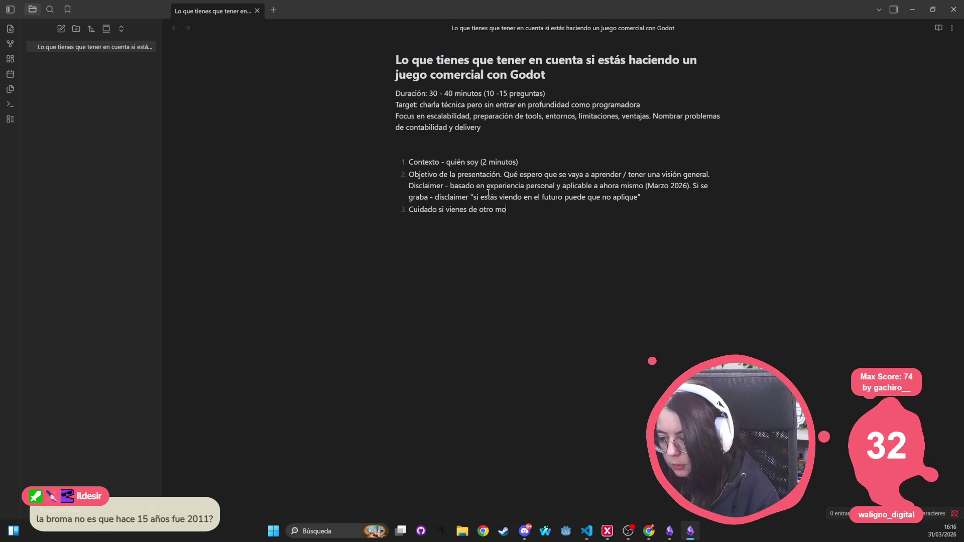
type("tor como Unity - ")
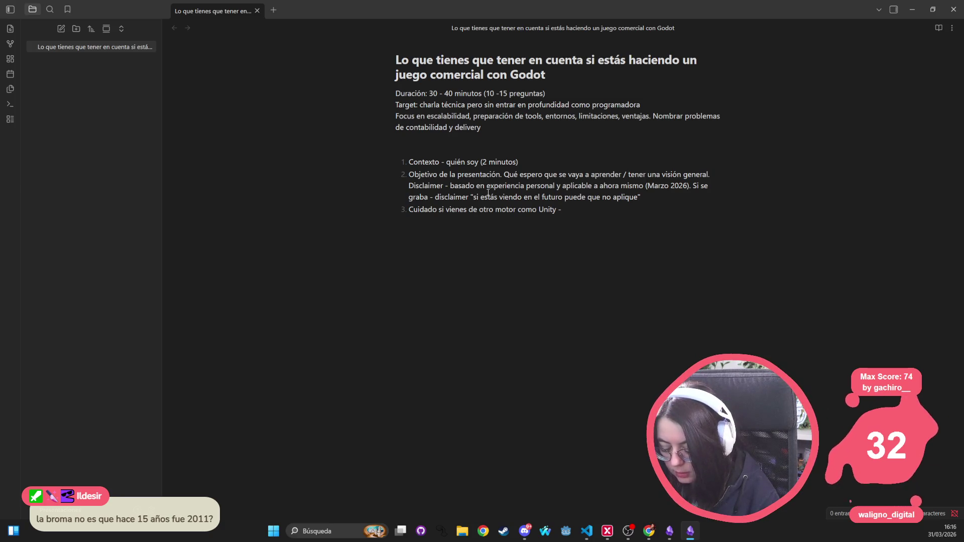
type("muchas de las")
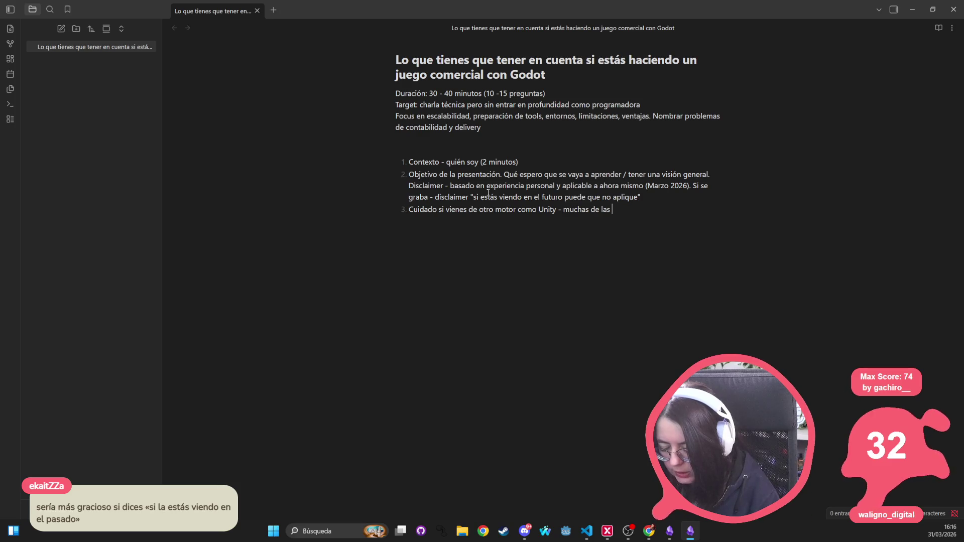
key("BackSpace")
key("BackSpace")
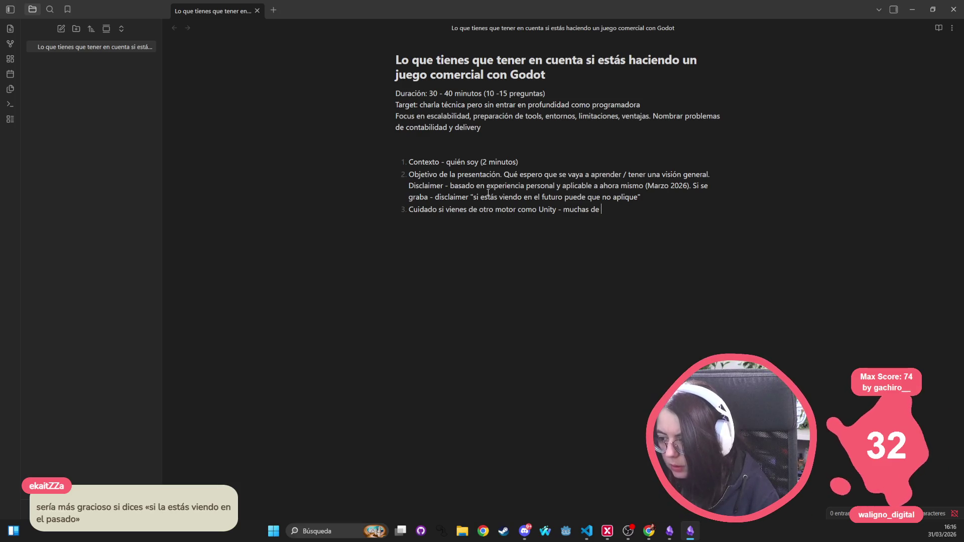
type("os patrones que usas en un motor ")
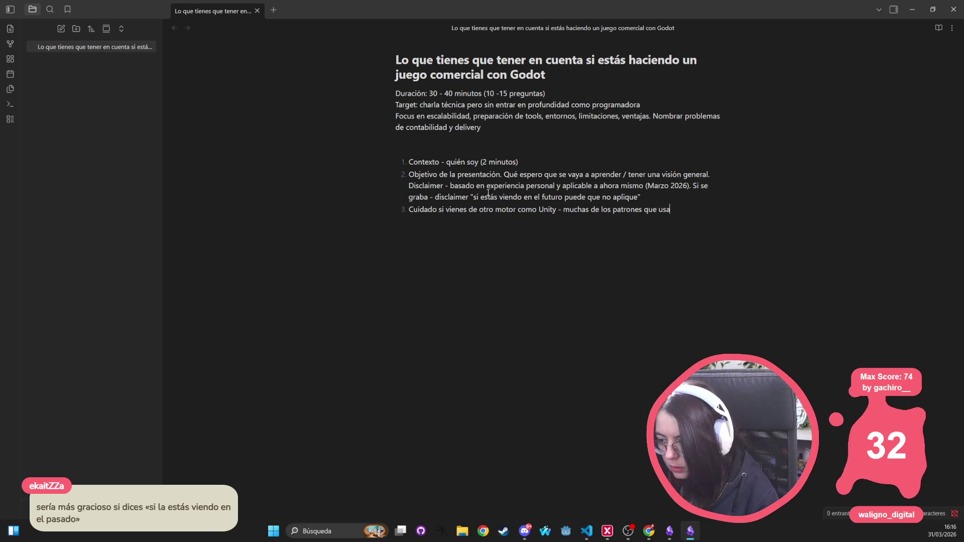
type("no apl")
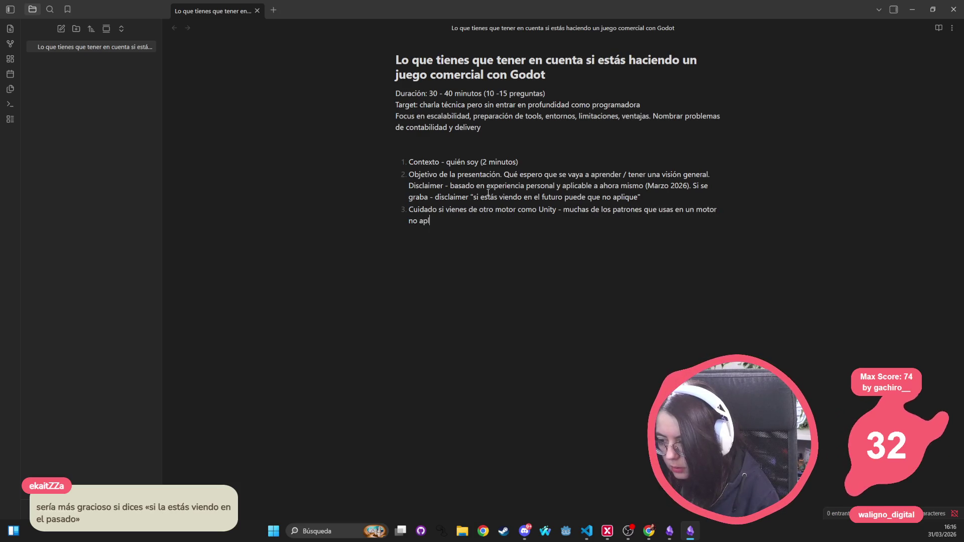
type("ican bien a otro")
key("Return")
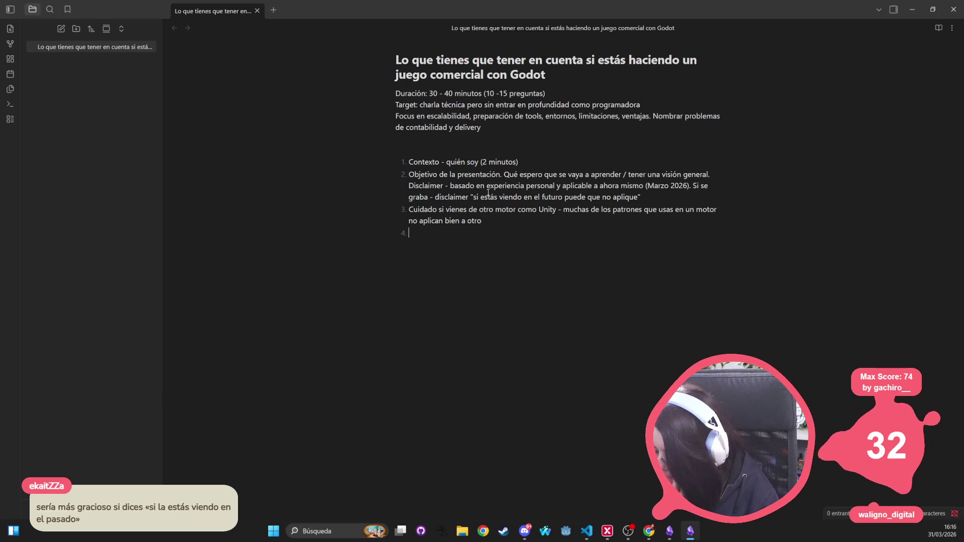
type("Limitacio")
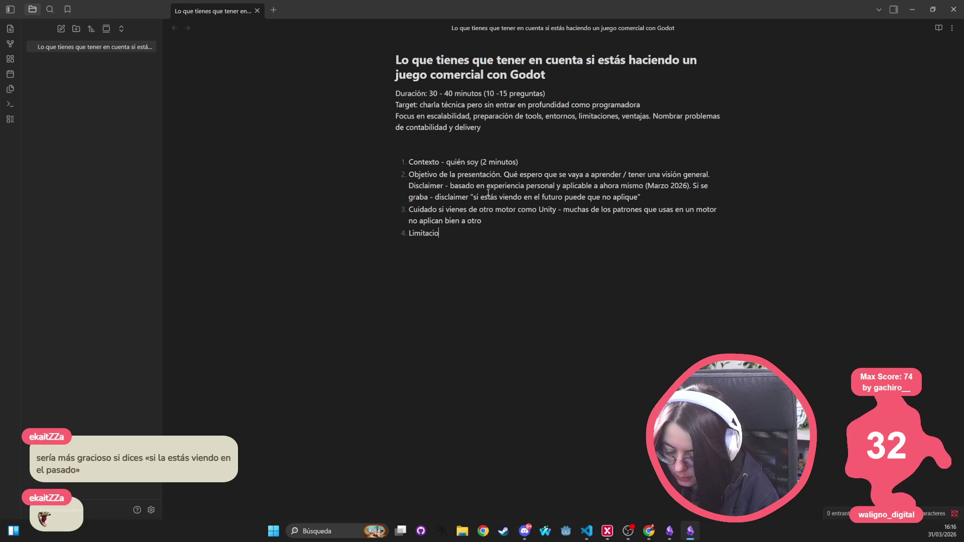
type("nes del lengu")
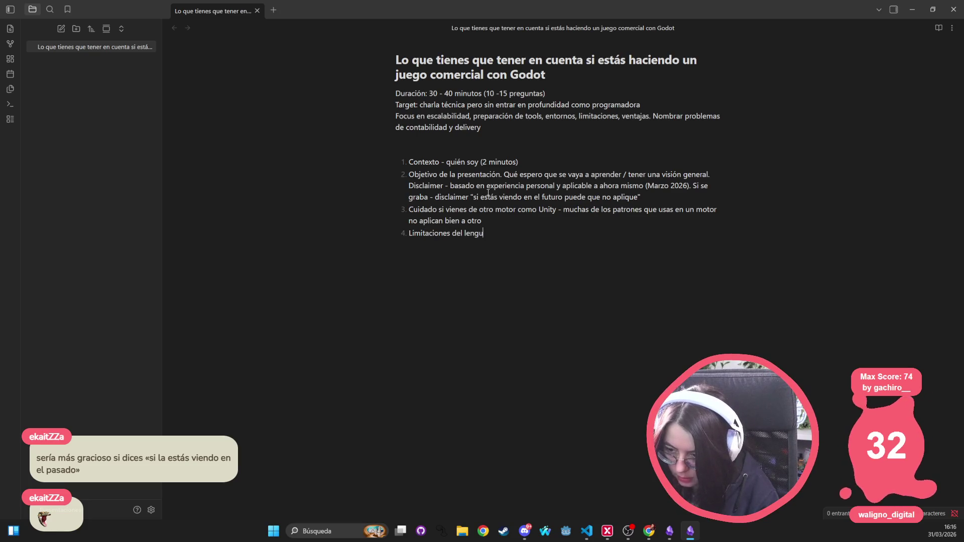
type("aje -")
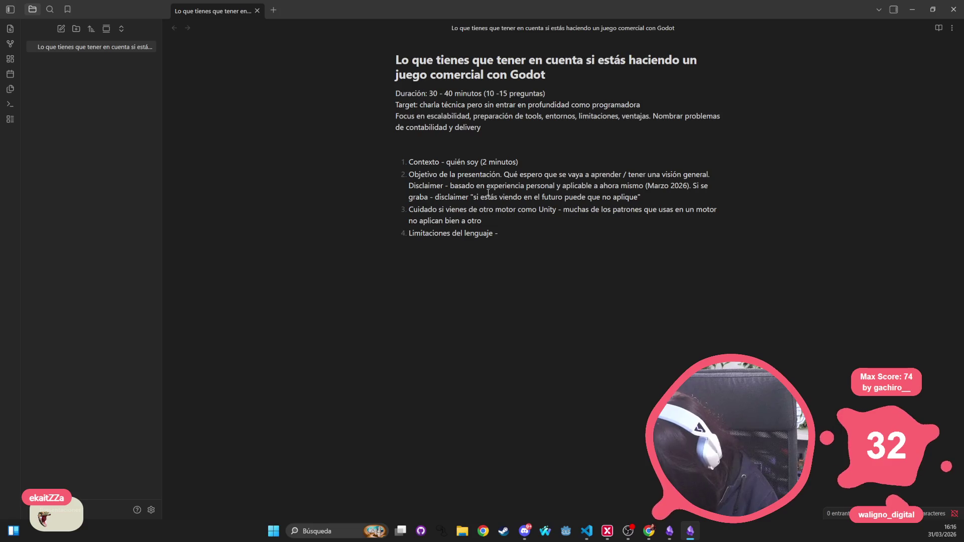
Complete item 4 as 'Limitaciones del lenguaje - GDScript vs C# / C++' and type item 5 'Escalabilidad (2 diapositivas)'.
type("GDScript")
key("ctrl+BackSpace")
type("GDSc")
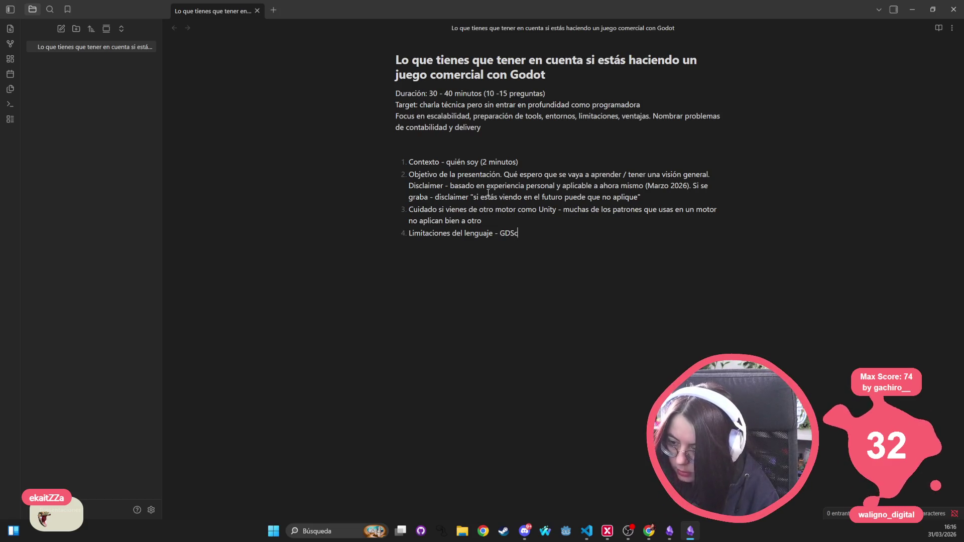
type("ript vs C#")
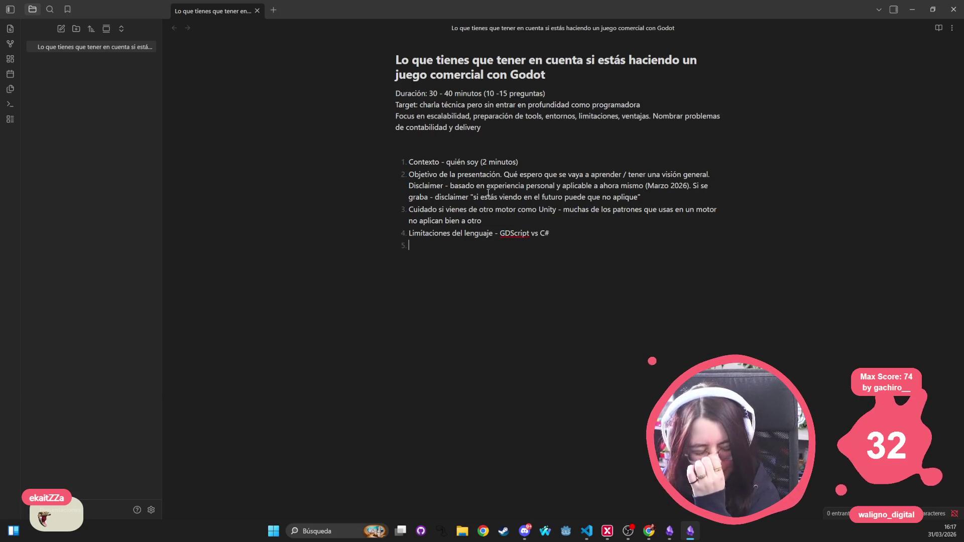
key("BackSpace")
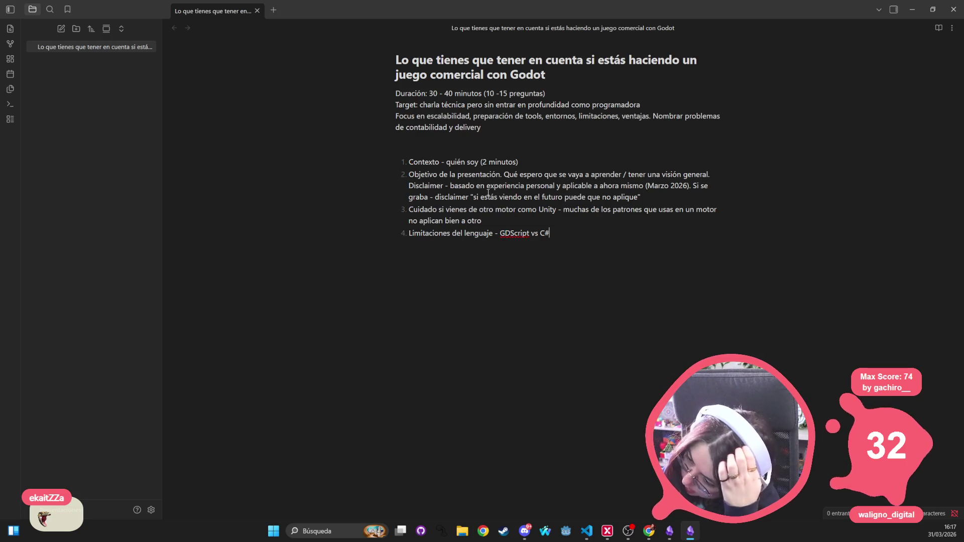
type(" / C")
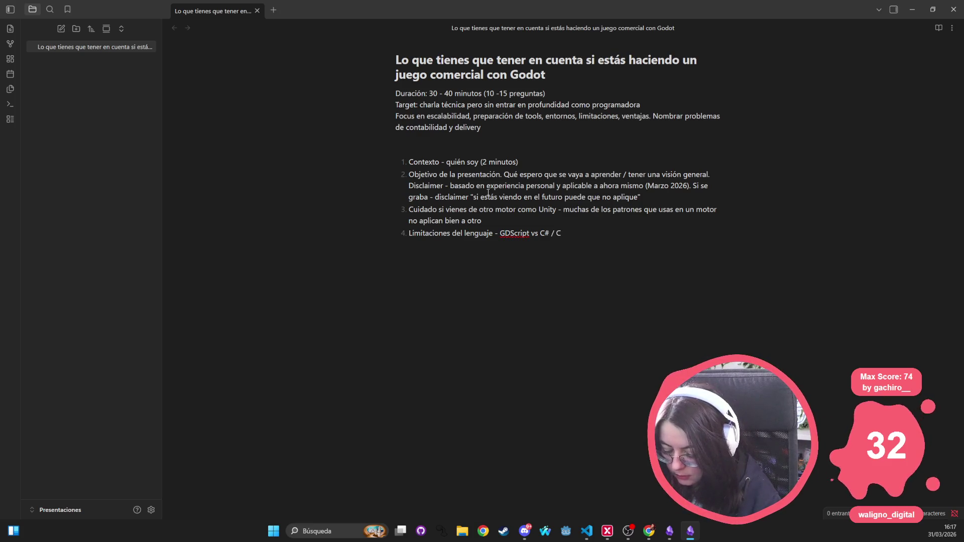
type("++")
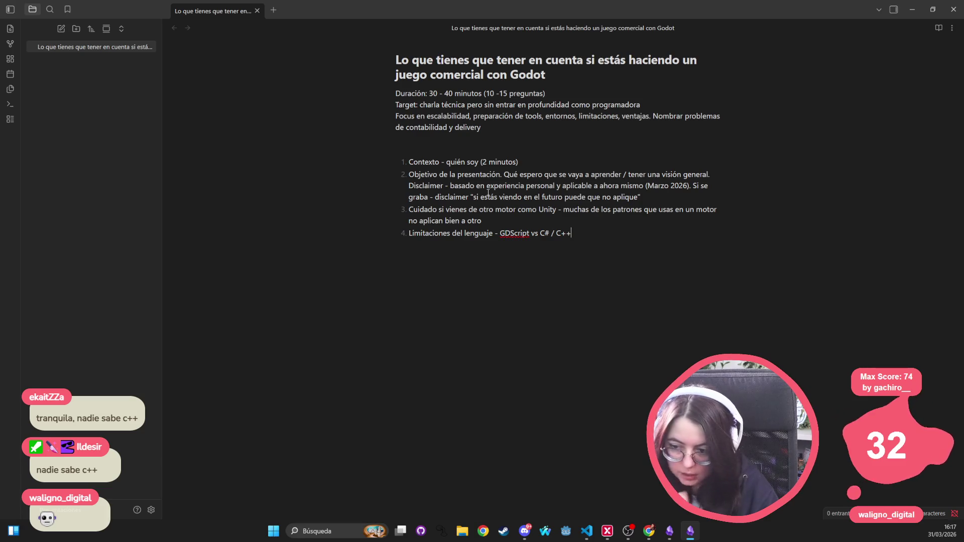
type("Es")
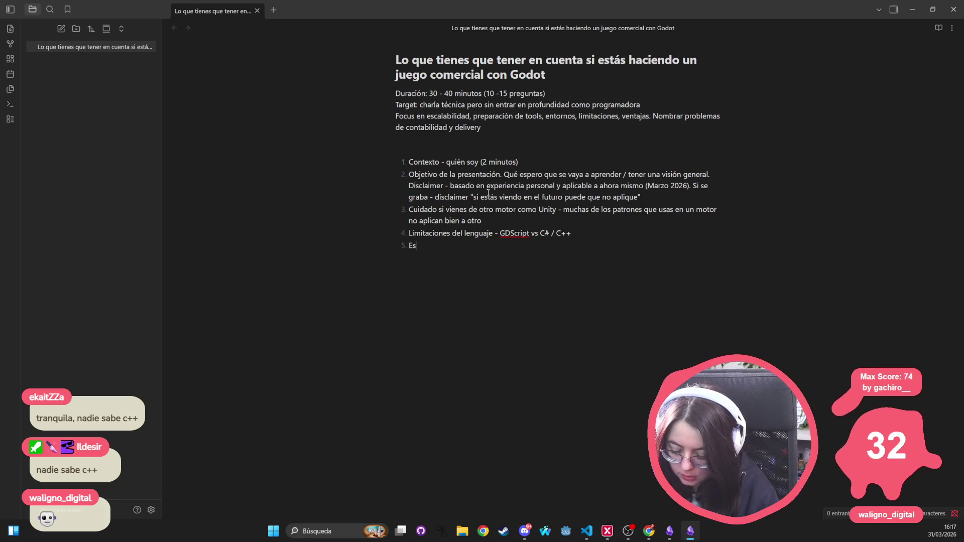
type("calabilidad ")
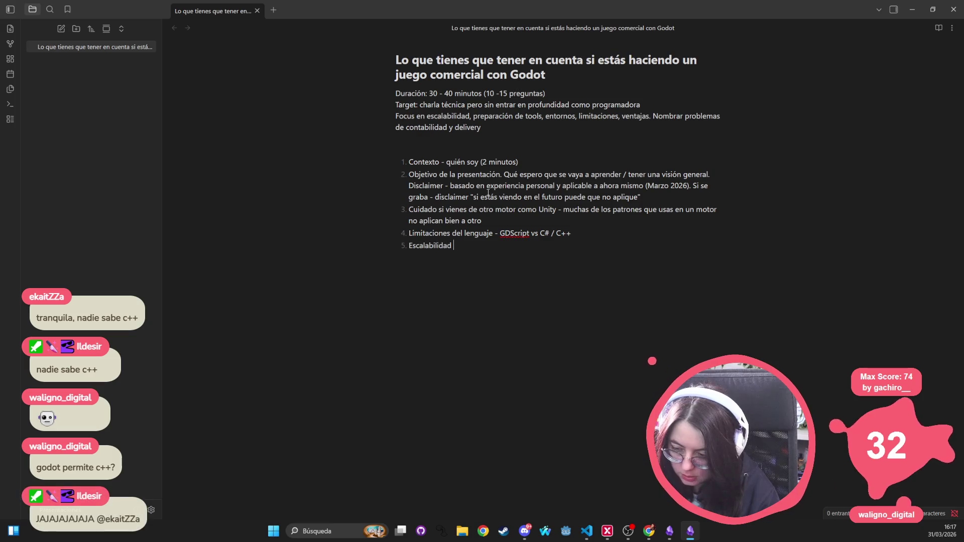
type("(2 diapositivas")
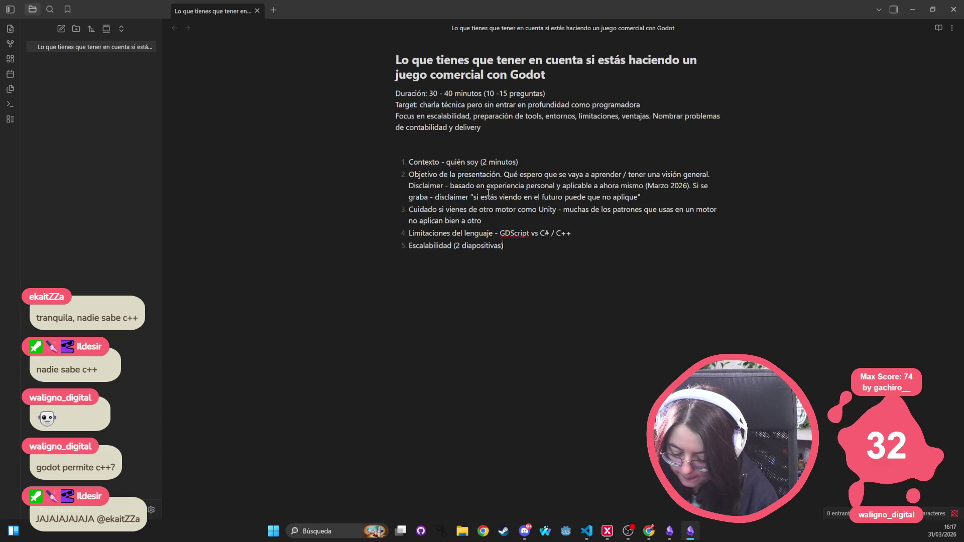
Add a line after item 5, undo the stray 'Pregun', and turn it into numbered item 6.
key("Return")
key("Return")
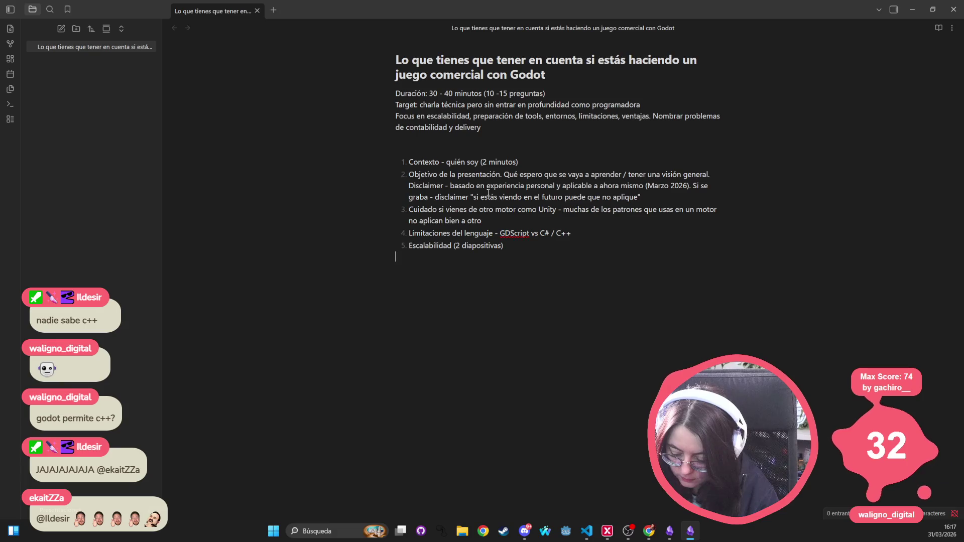
type("Pregun")
key("ctrl+z")
key("Return")
Type item 6 as 'Potencia gráfica - limitada pero suficiente en la mayoría de los casos'.
type("Pote")
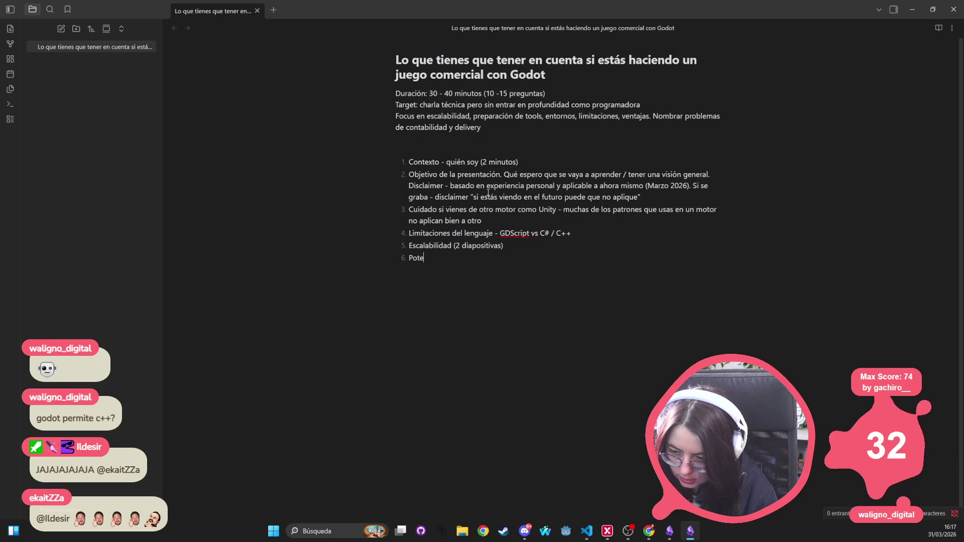
type("ncia grá")
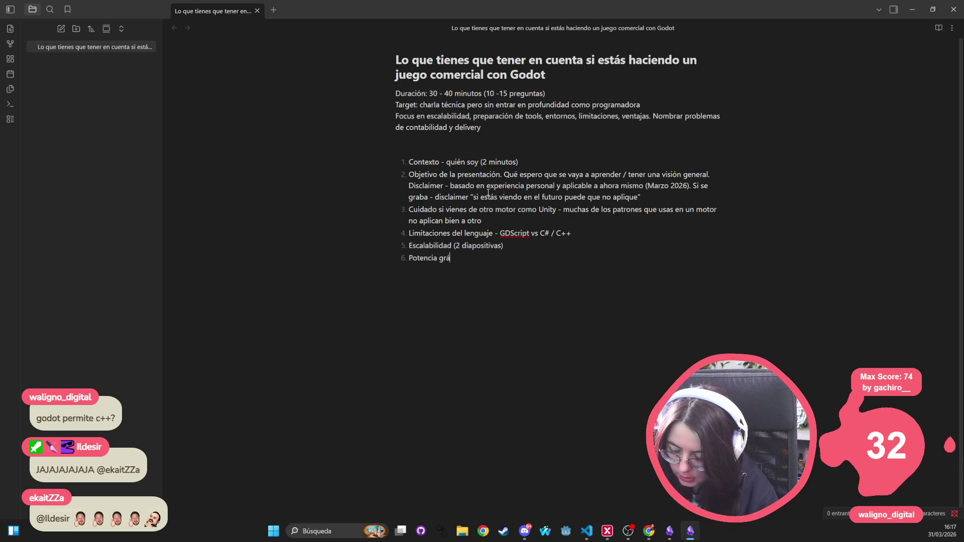
type("fica -")
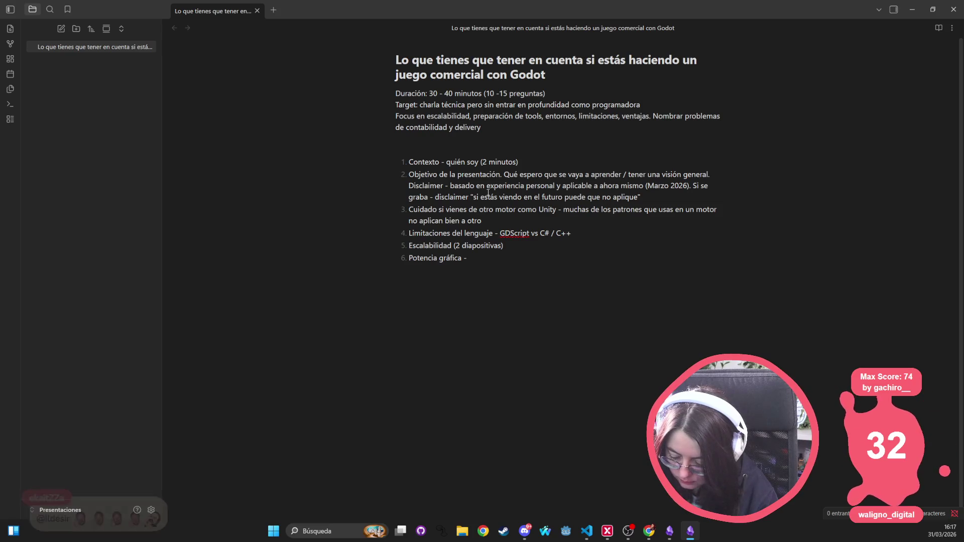
type("limitada pero suficiente en la m")
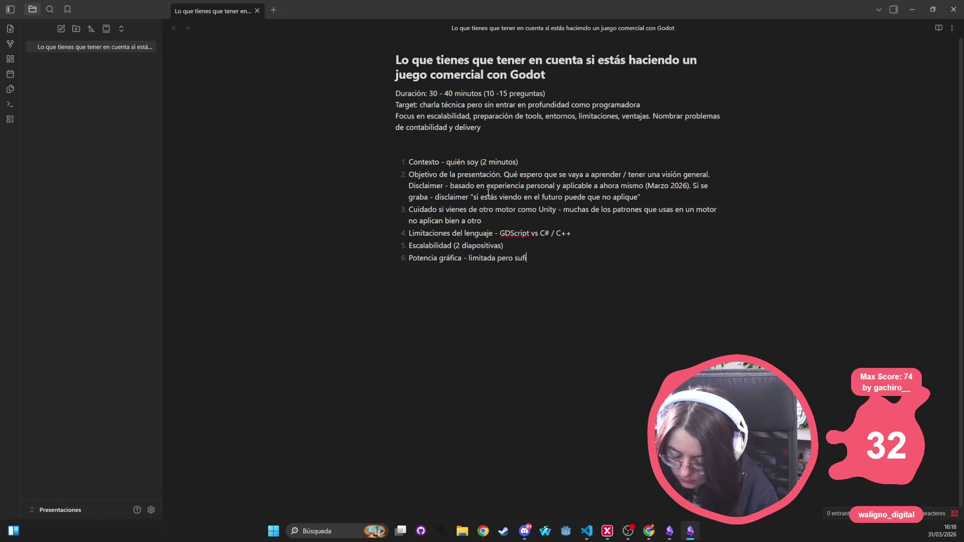
type("ayoría de los ca")
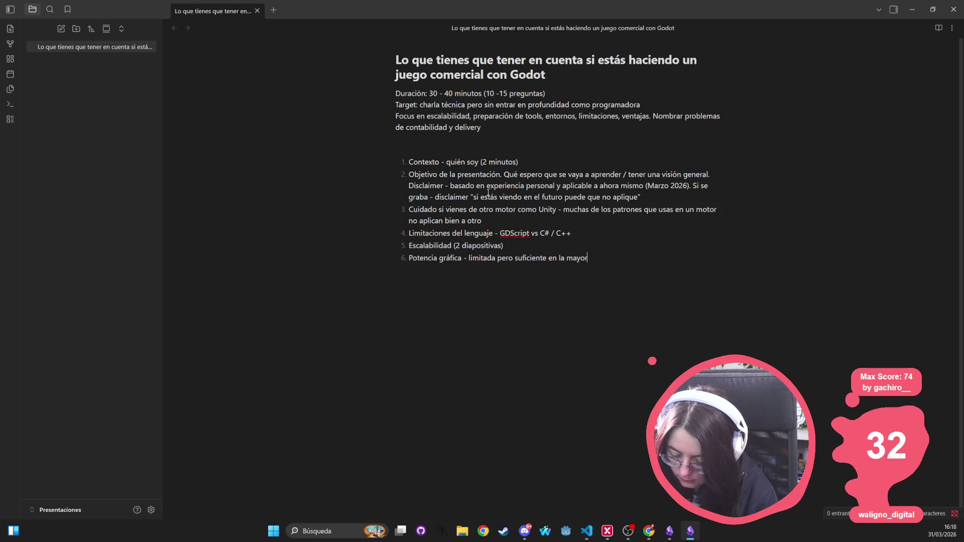